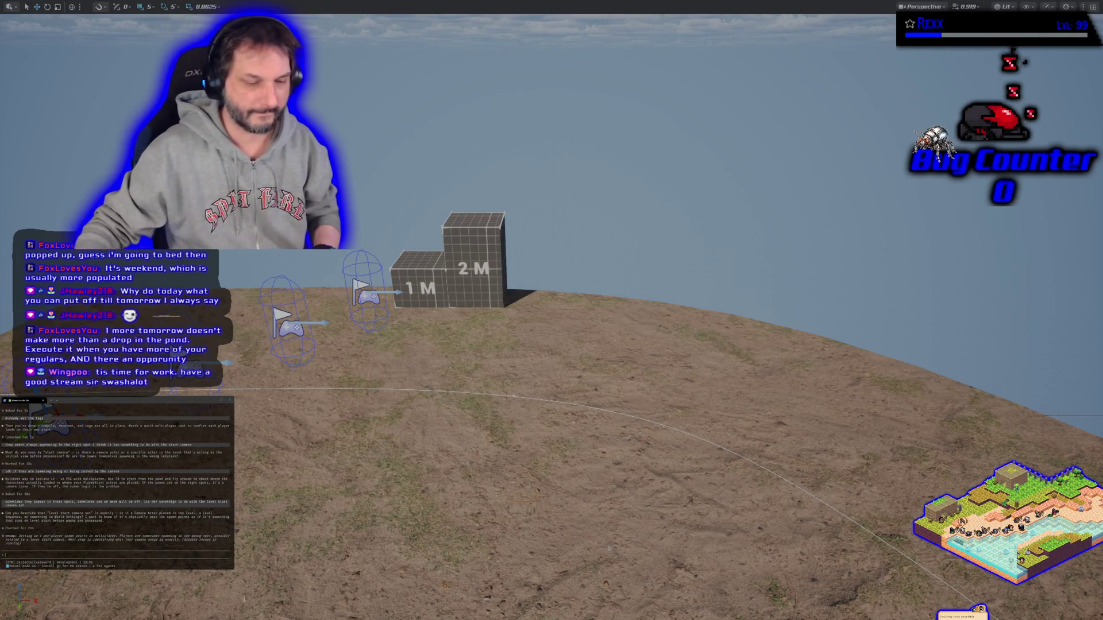
Step: Orbit the view toward the Player Start flags and launch a two-client play session
drag(623, 236, 614, 224)
drag(329, 353, 329, 357)
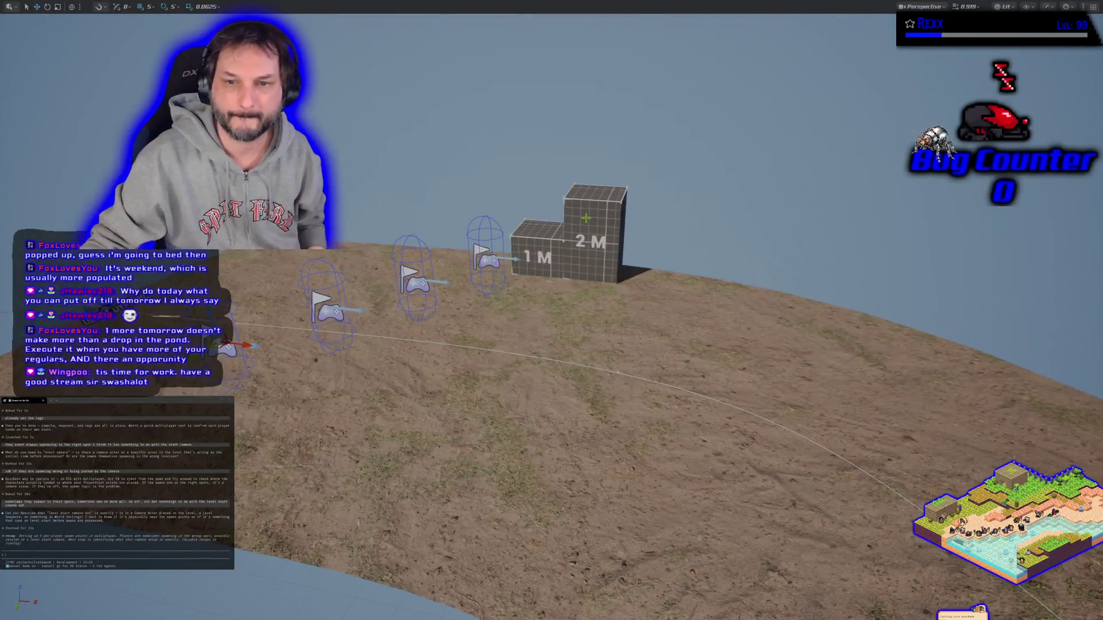
key(alt+p)
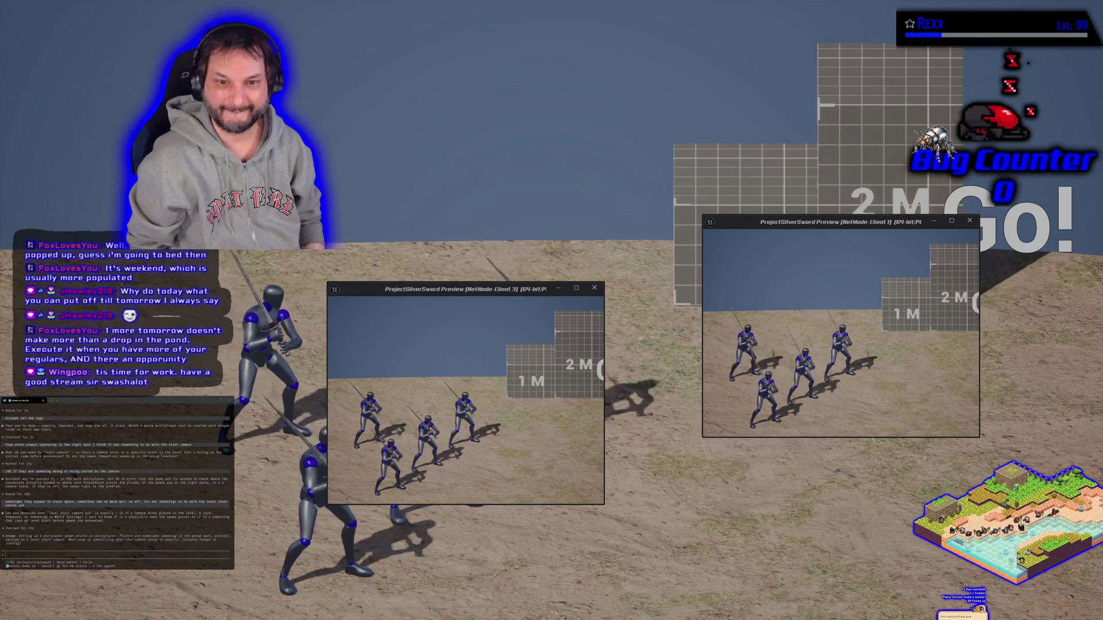
Step: Stop the running play session from the PIE viewport
click(328, 351)
key(Escape)
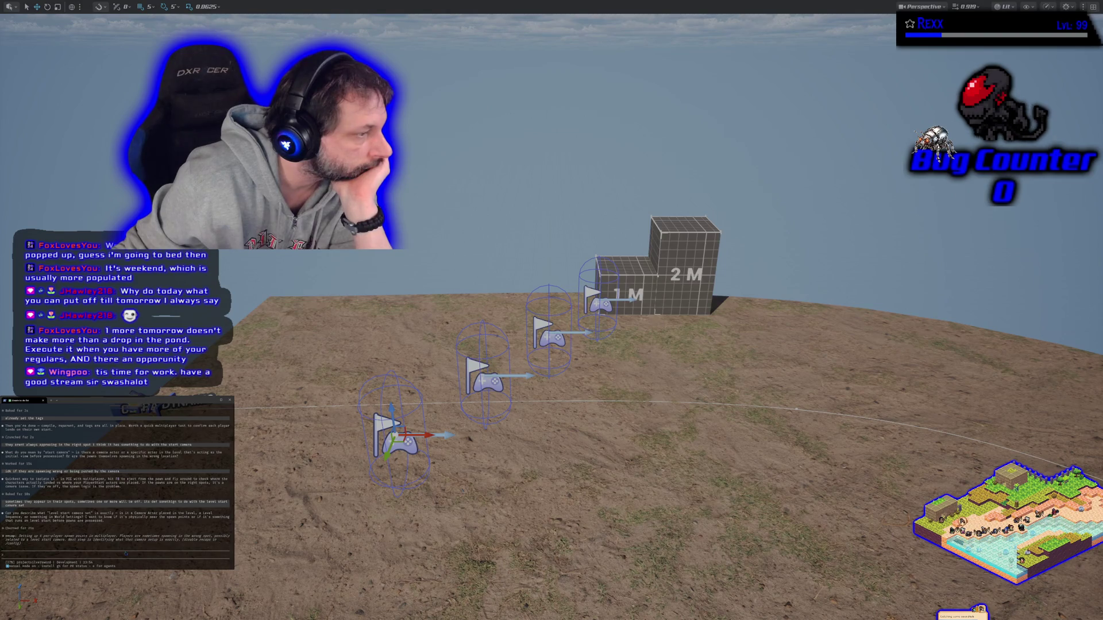
Step: Ask the coding assistant to 'check the gameframework plugin'
text(check the g)
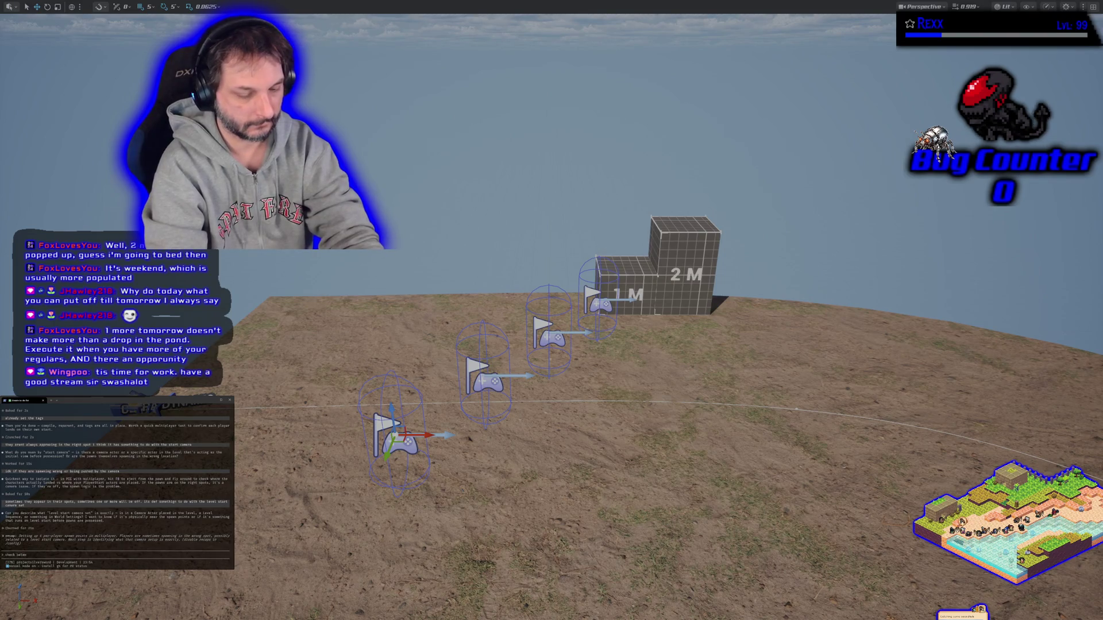
text(ameframework plugin)
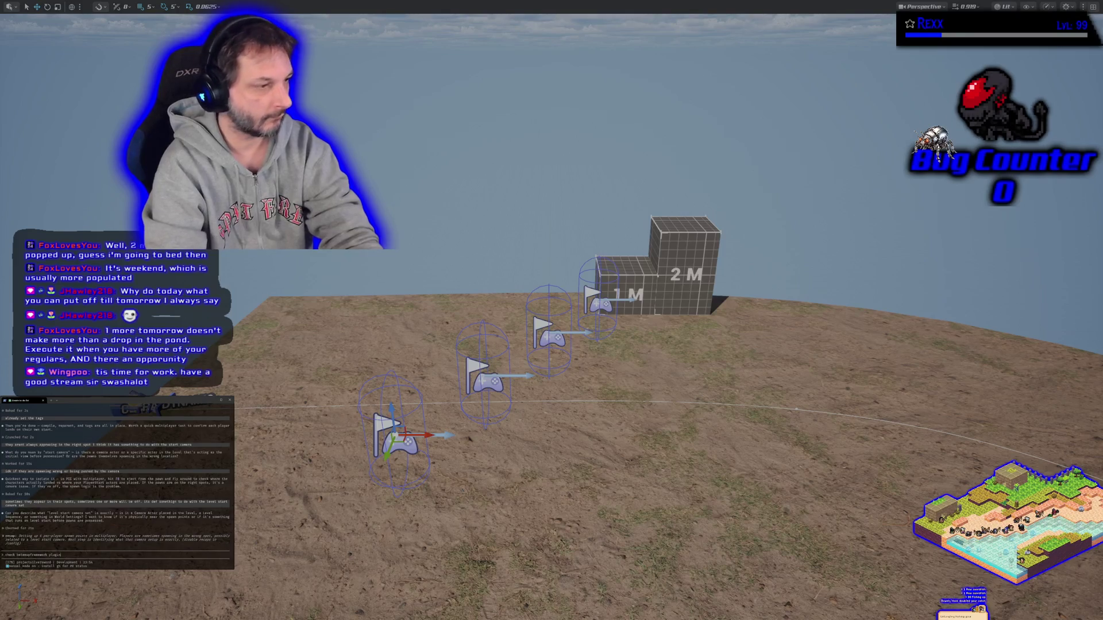
key(Return)
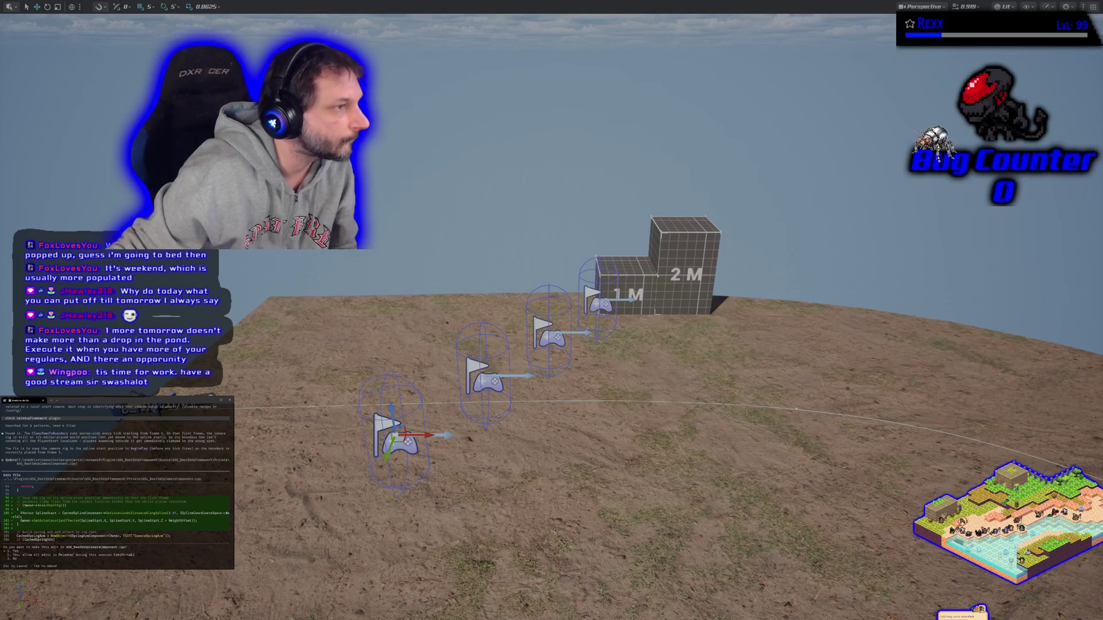
Step: Scroll up through the assistant's output and exit immersive viewport mode with F11
scroll(115, 486, up, 1)
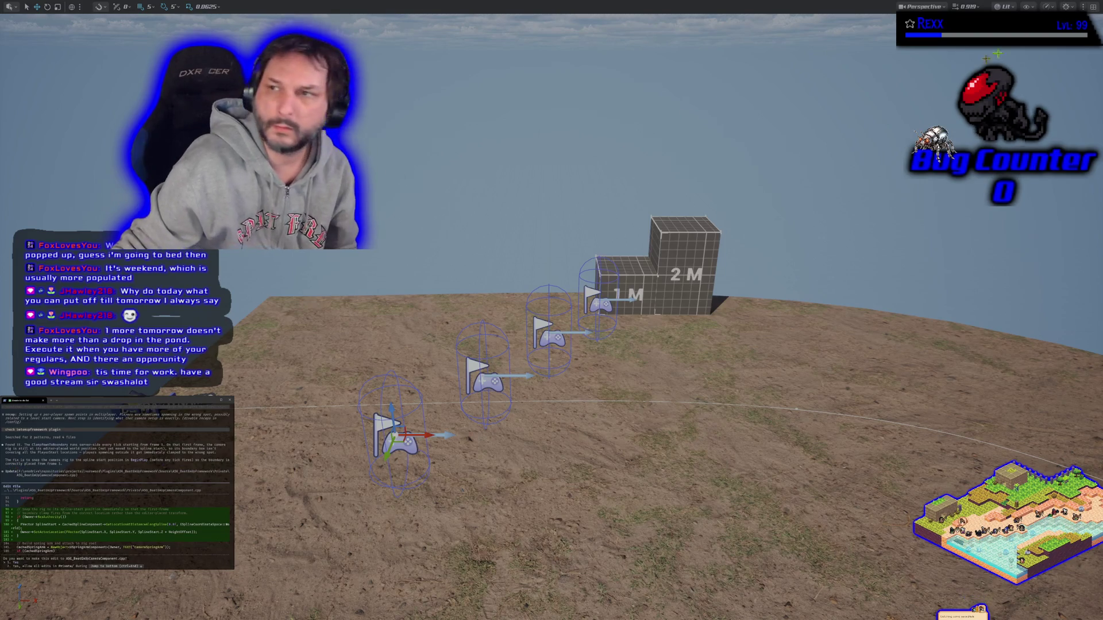
key(F11)
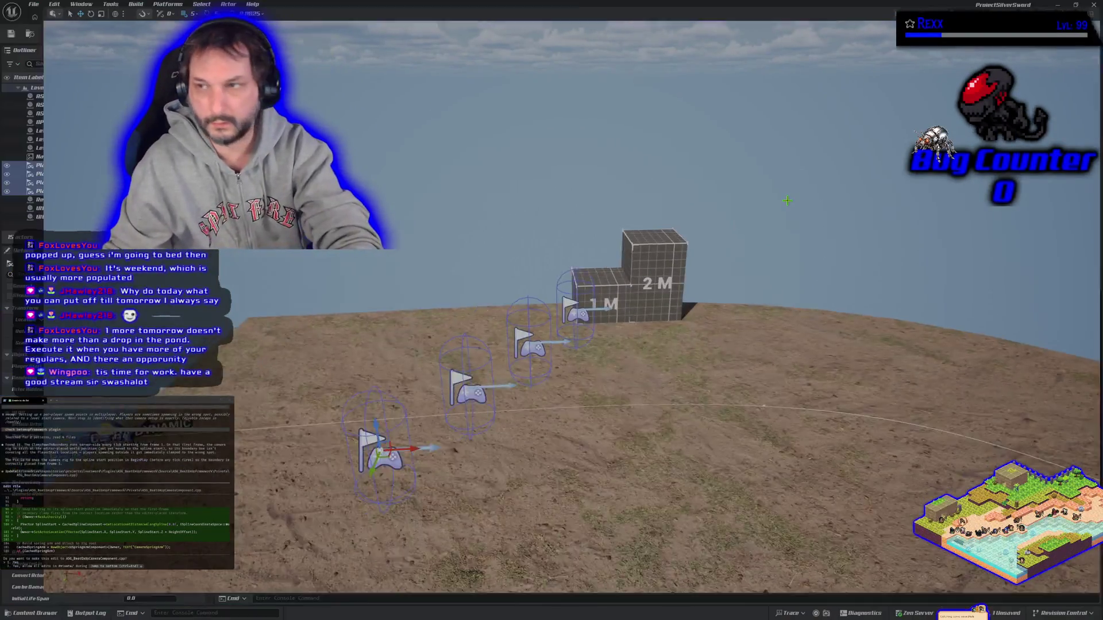
Step: Save the Level_1_DaggerFalls level with Save Selected
key(ctrl+shift+s)
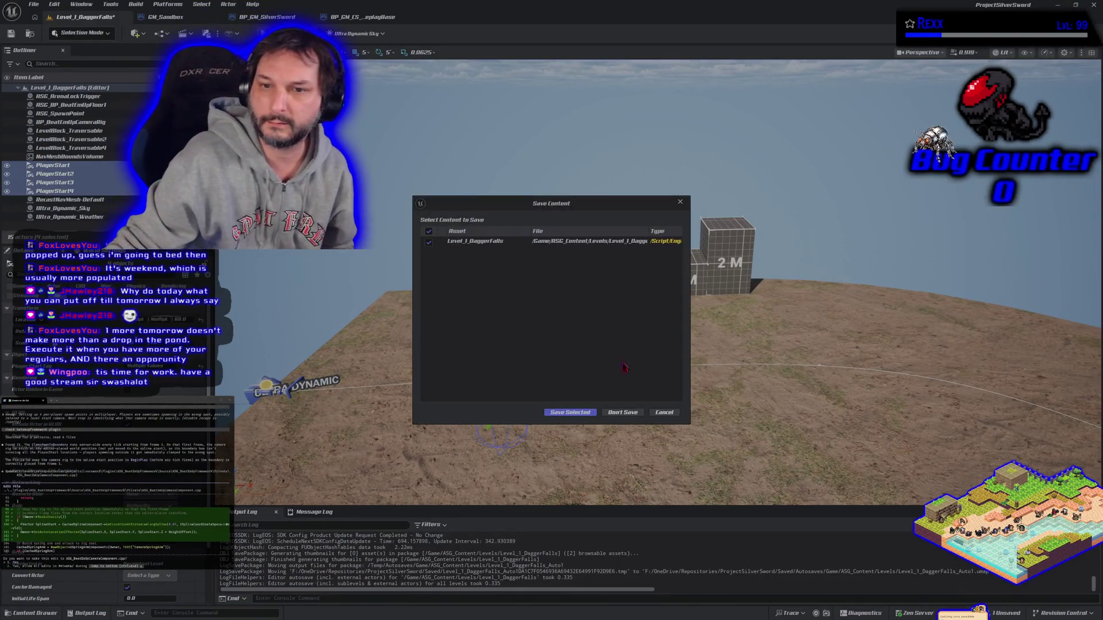
click(576, 415)
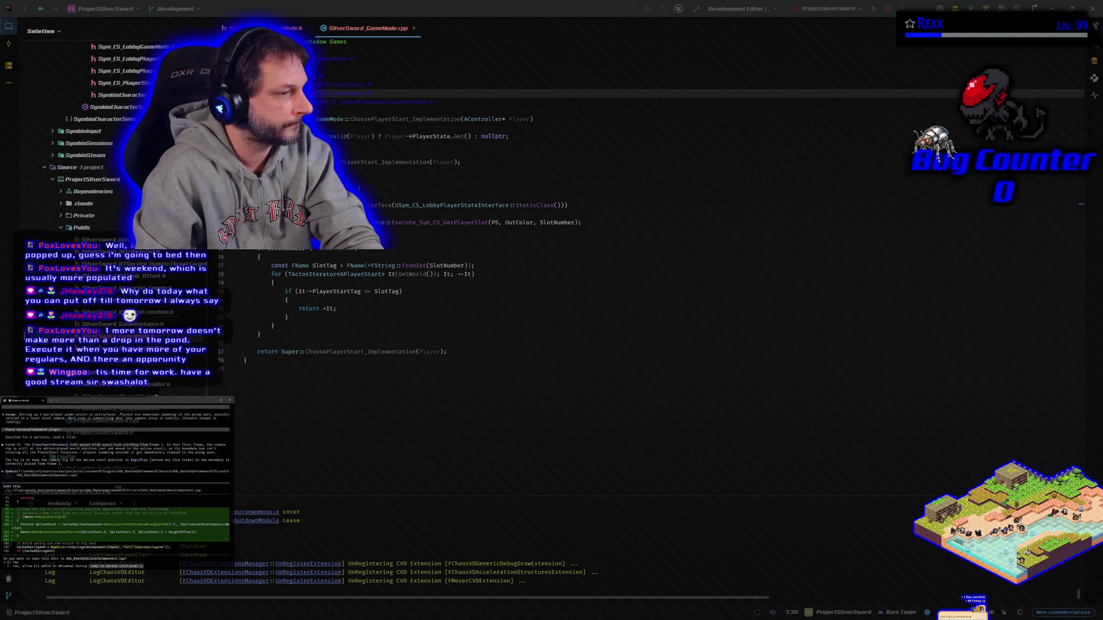
Step: Approve the assistant's code edit, rebuild the project, and launch the editor under the debugger
key(Return)
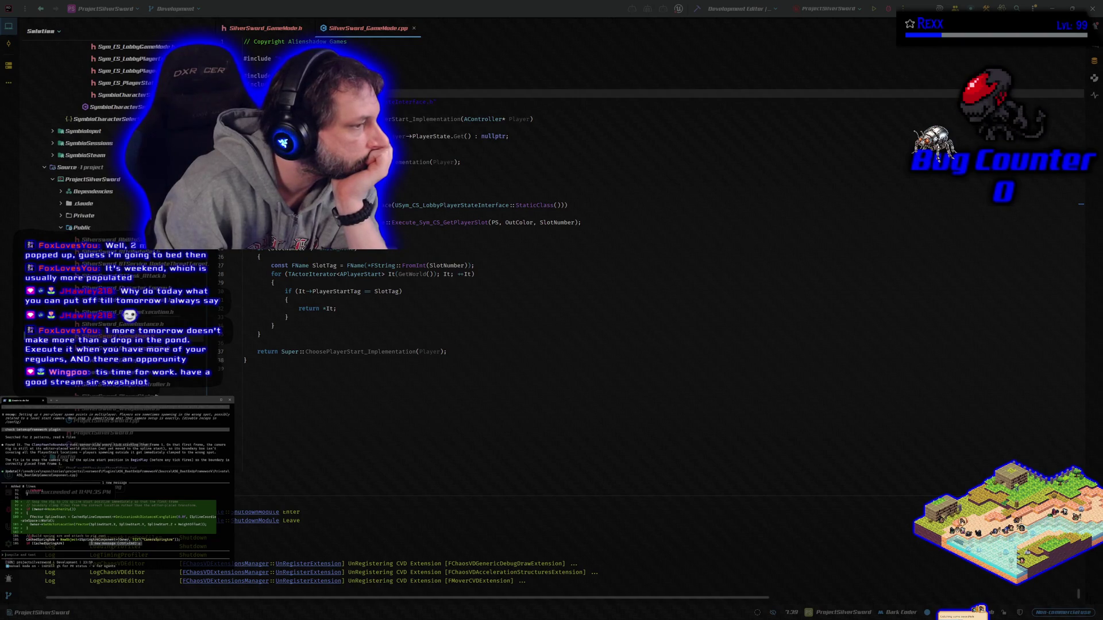
click(697, 9)
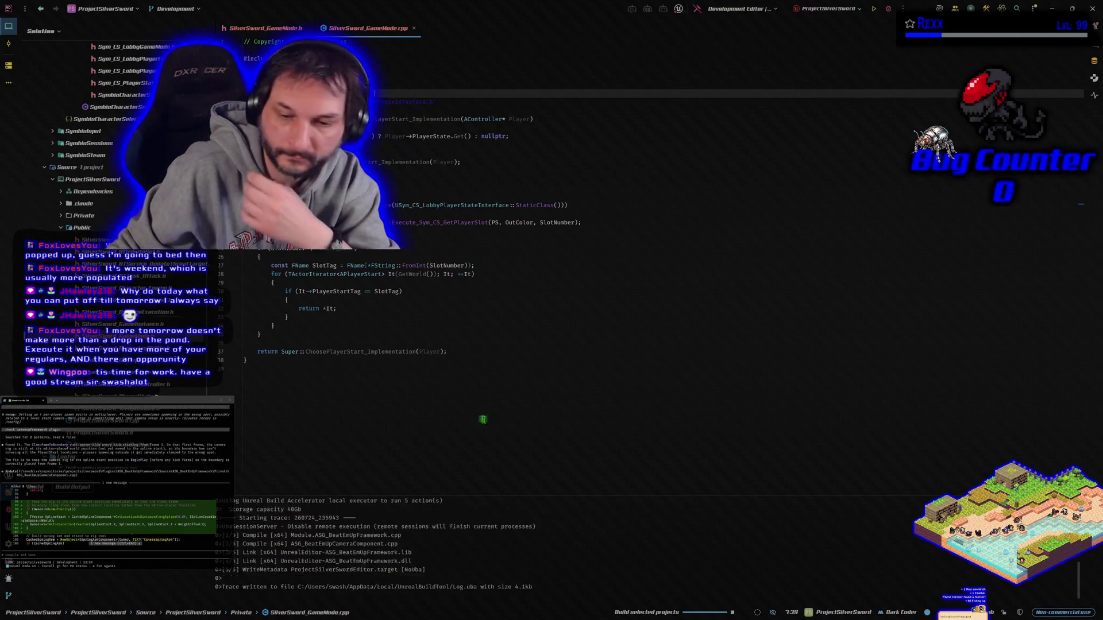
key(ctrl+shift+b)
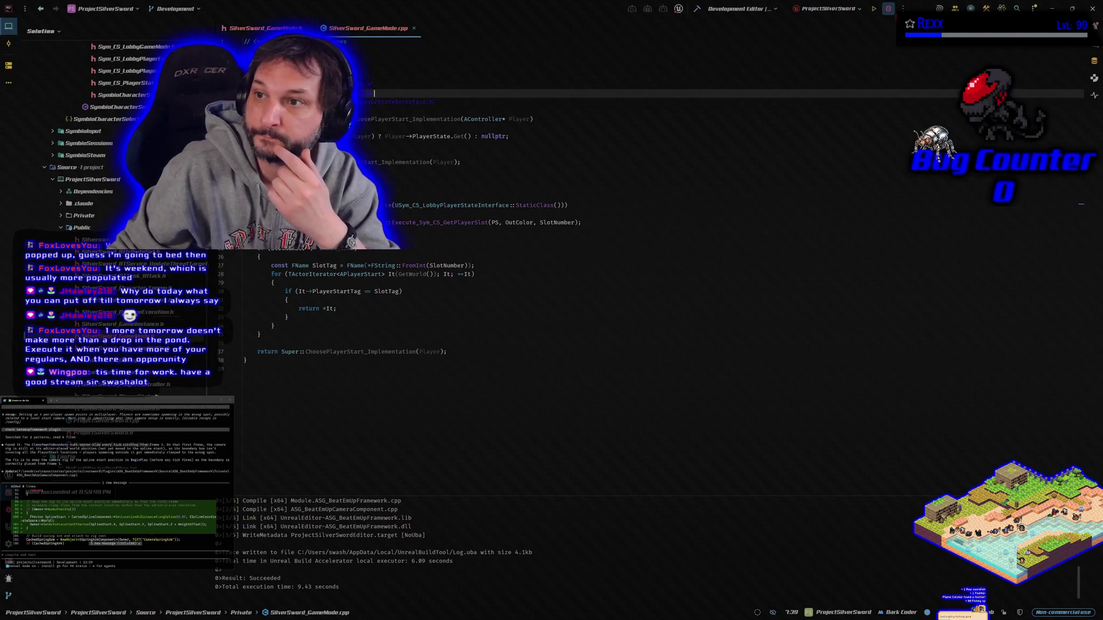
key(F5)
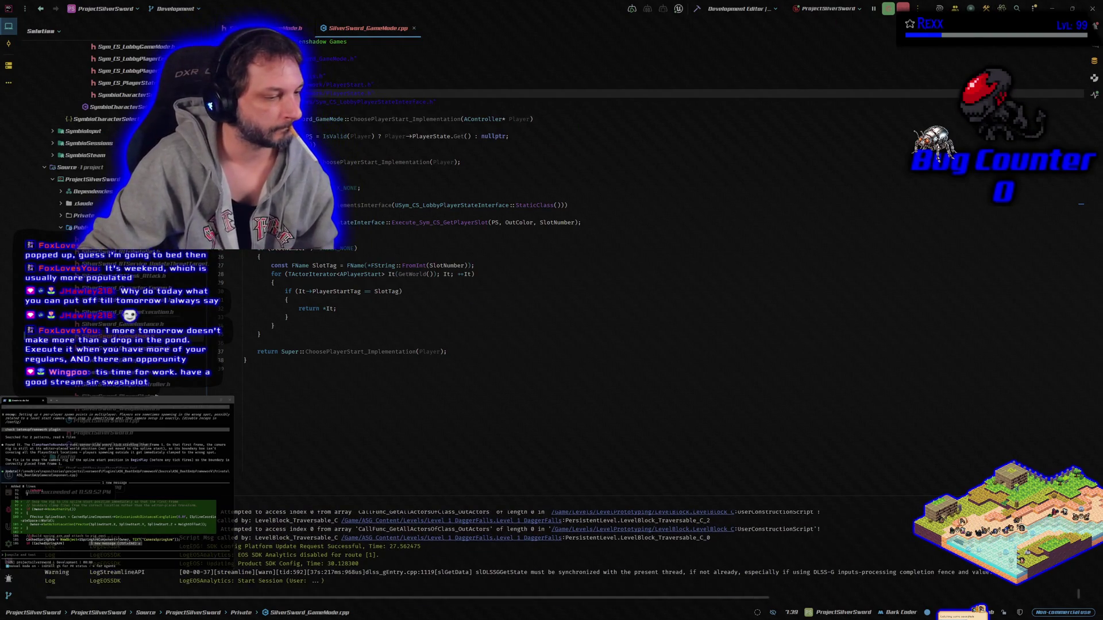
Step: Return to the Level_1_DaggerFalls level and run a quick two-client spawn test
key(alt+Tab)
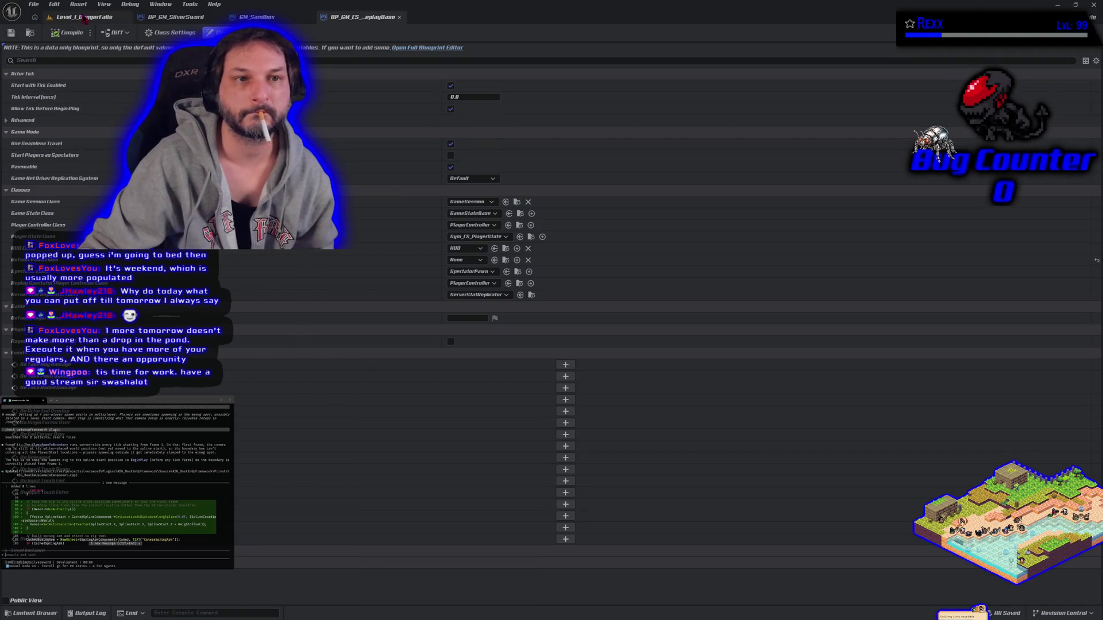
click(85, 18)
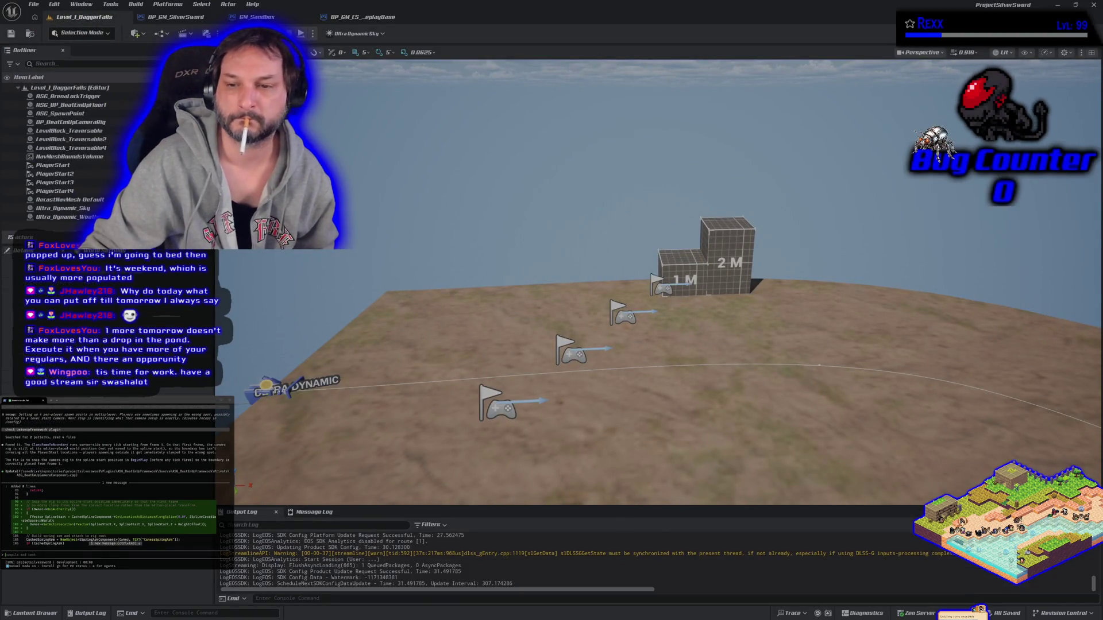
key(alt+p)
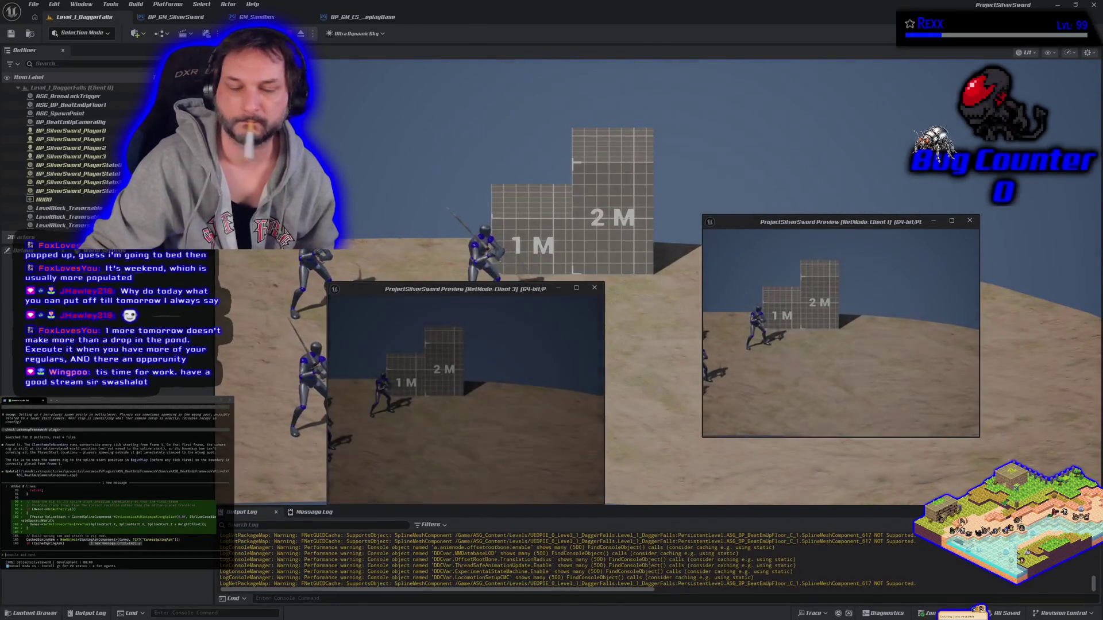
key(Escape)
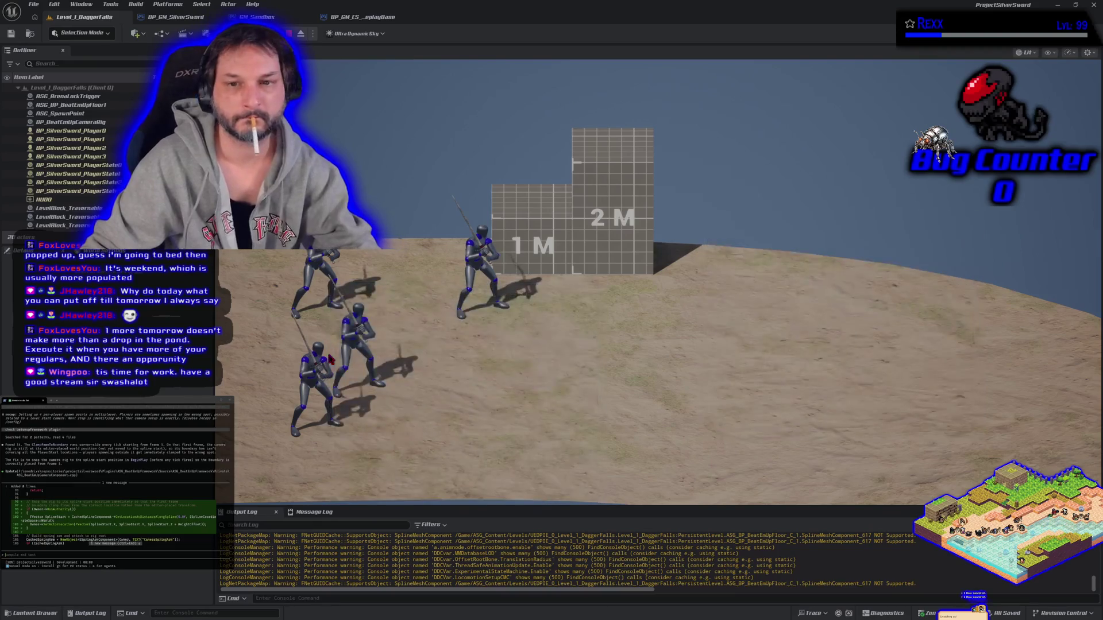
Step: Expand the level view to fill the editor and rerun the two-client test
key(F11)
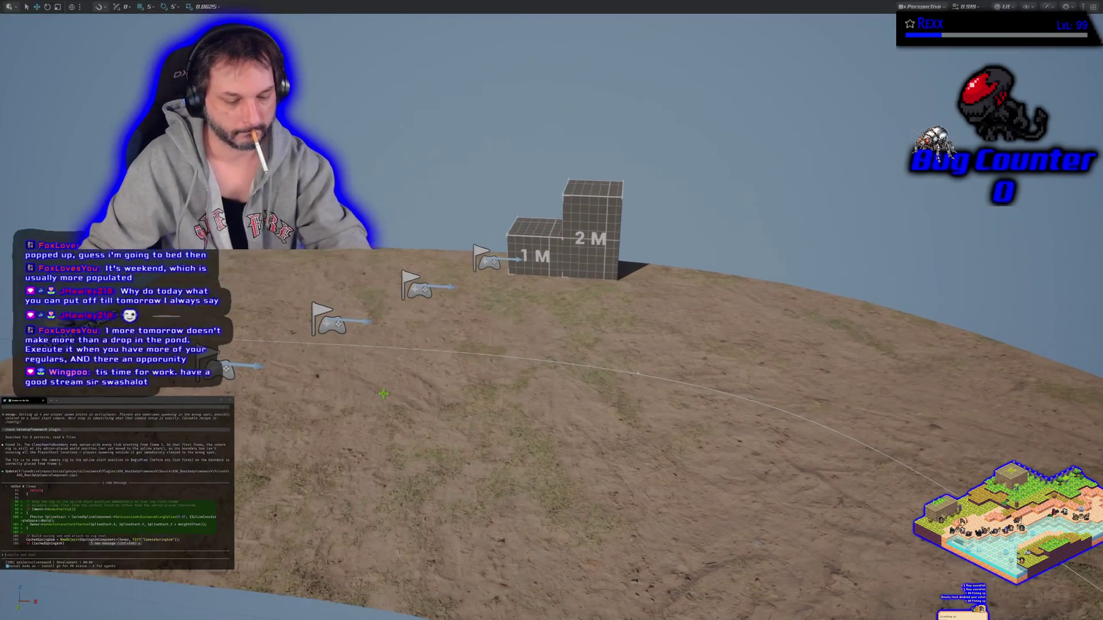
key(alt+p)
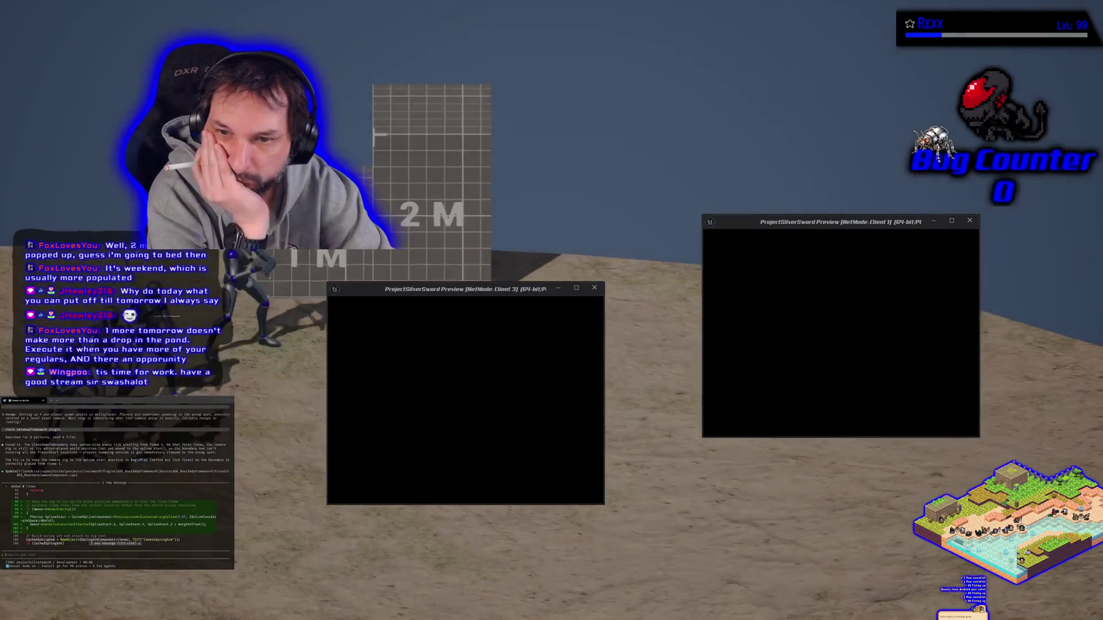
key(Escape)
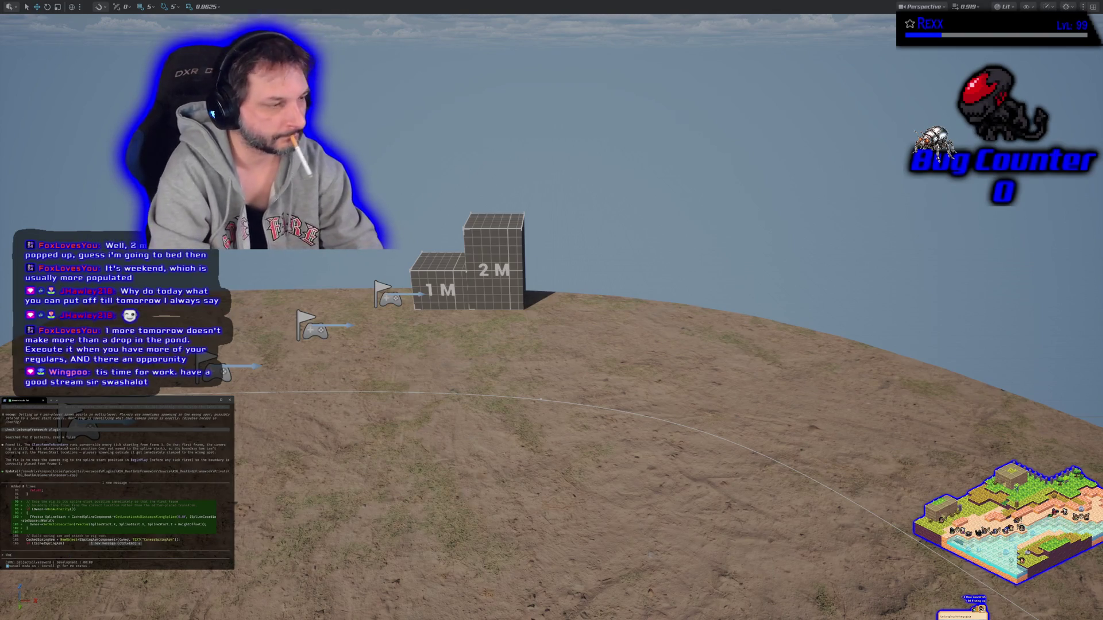
Step: Tell the coding assistant 'that did not work' and restore the full editor layout
text(at did not work)
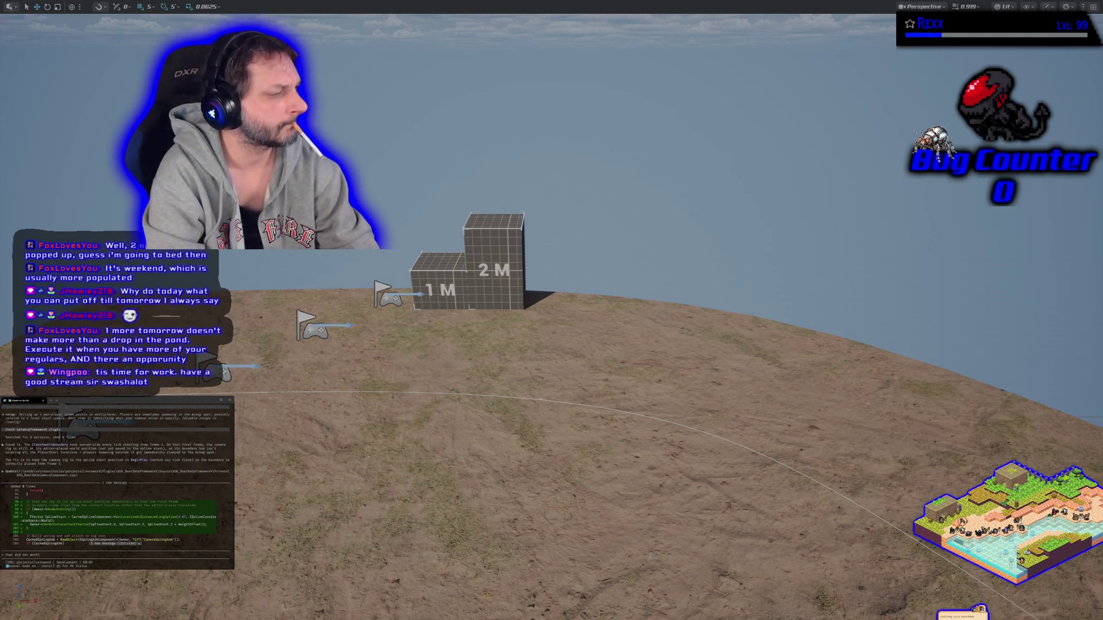
key(Return)
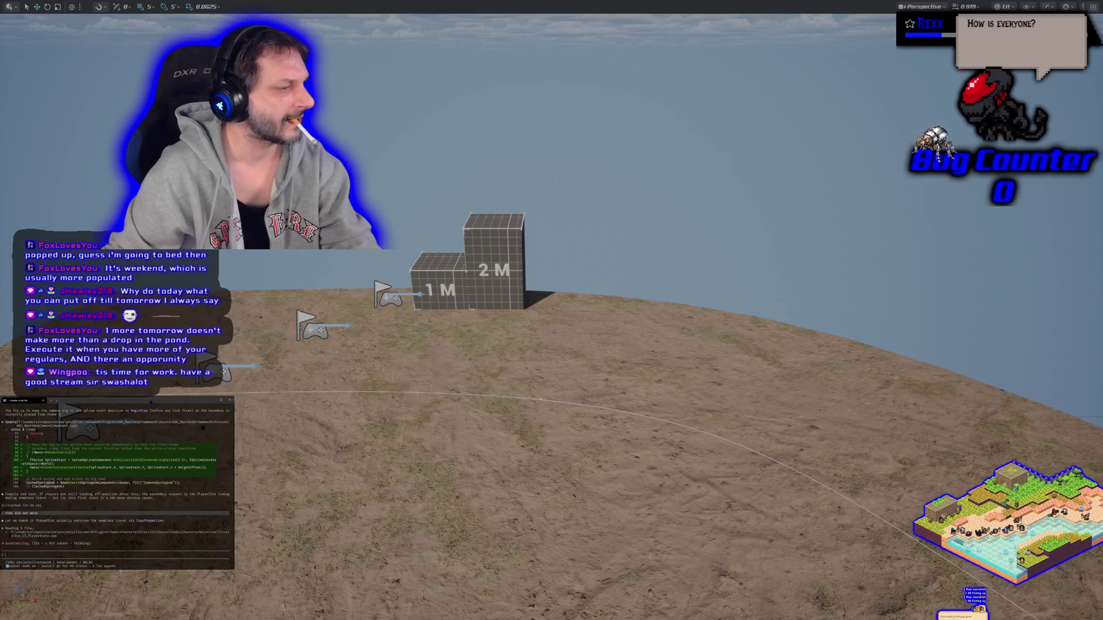
key(Escape)
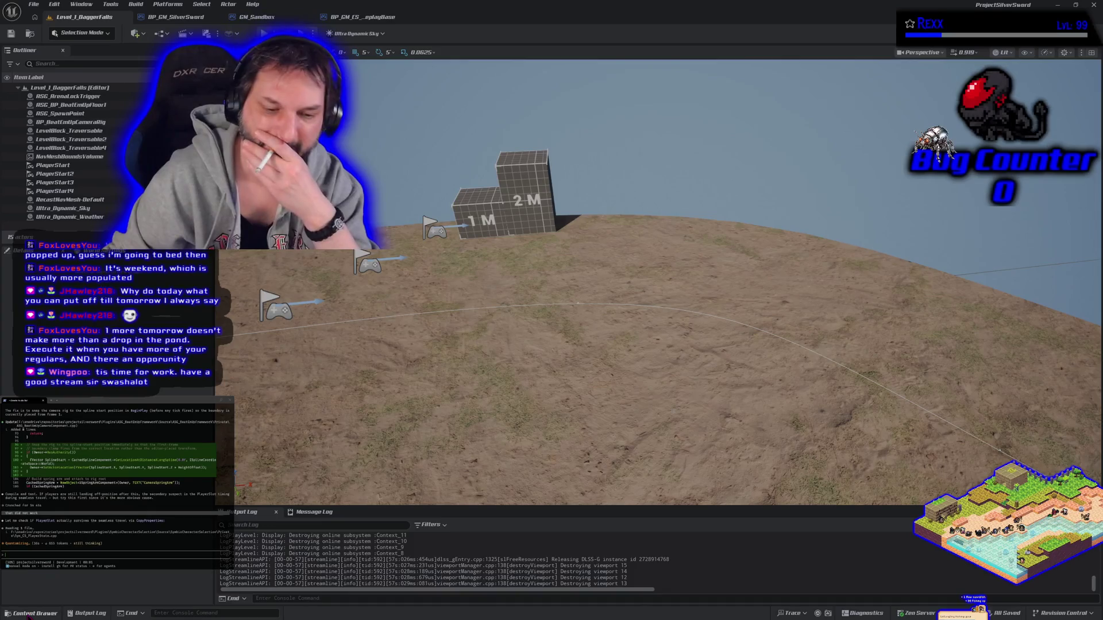
Step: Open BP_GM_MainMenu's defaults from the GameMode folder, then play the level in-editor
click(31, 613)
double_click(172, 569)
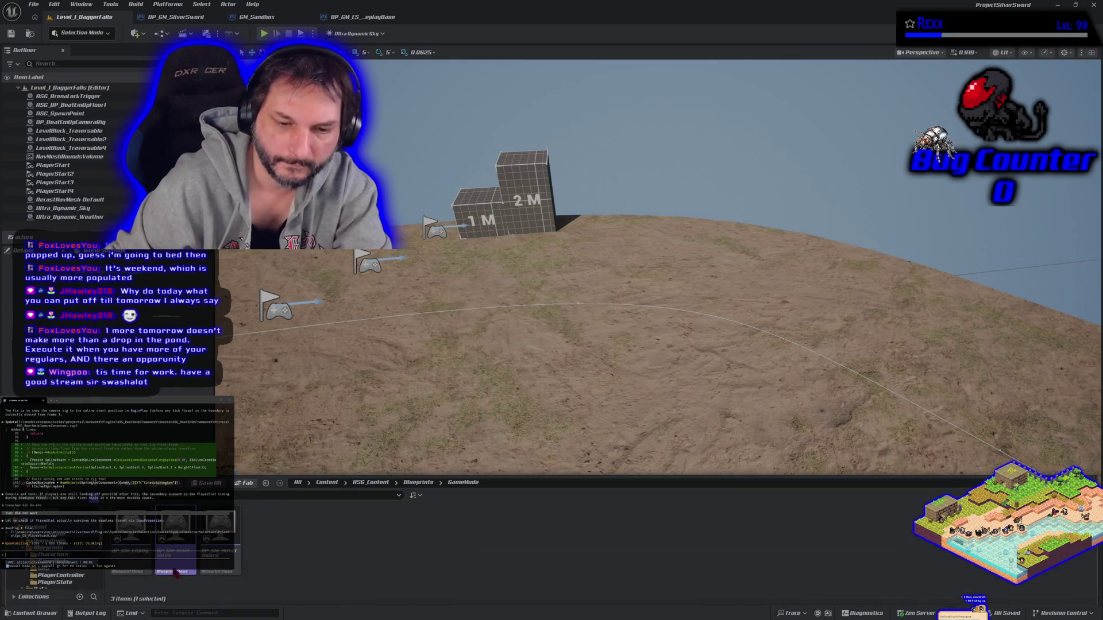
click(92, 18)
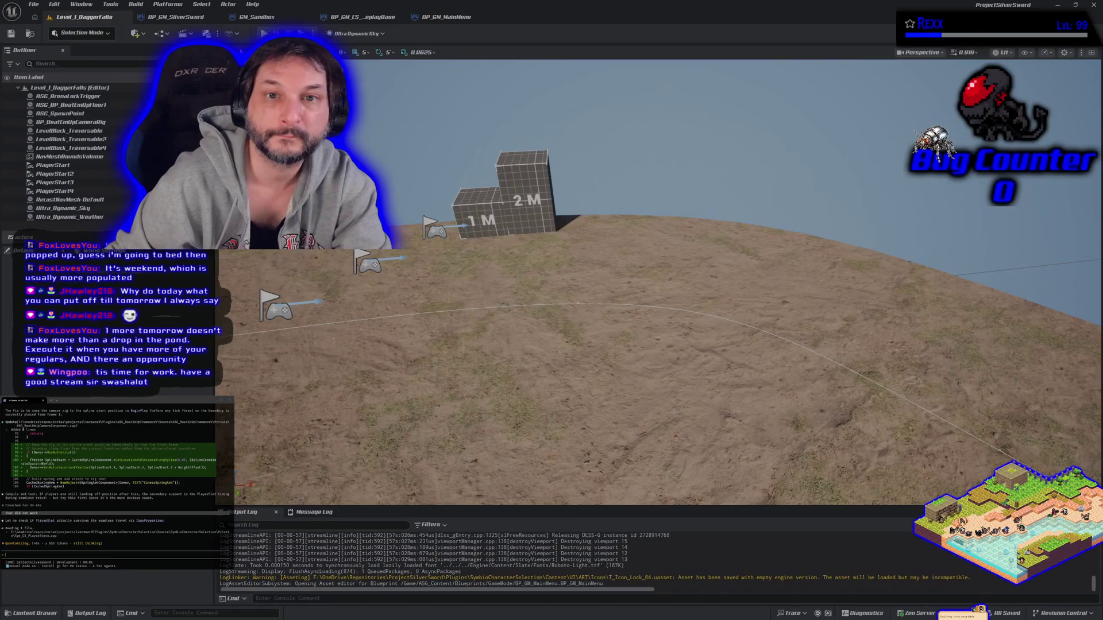
click(313, 33)
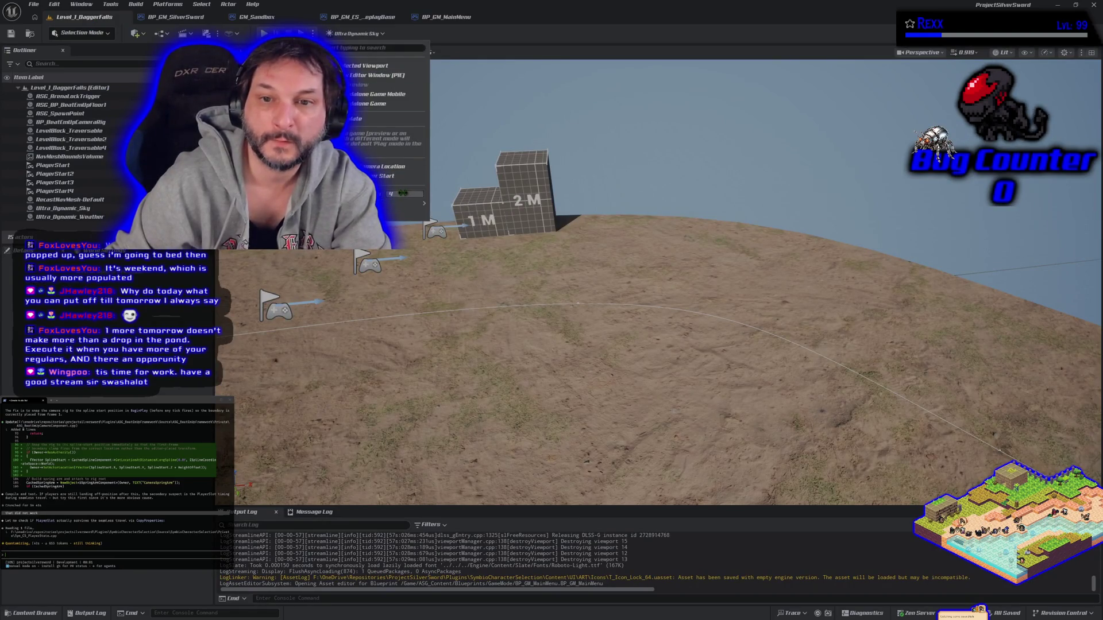
click(368, 66)
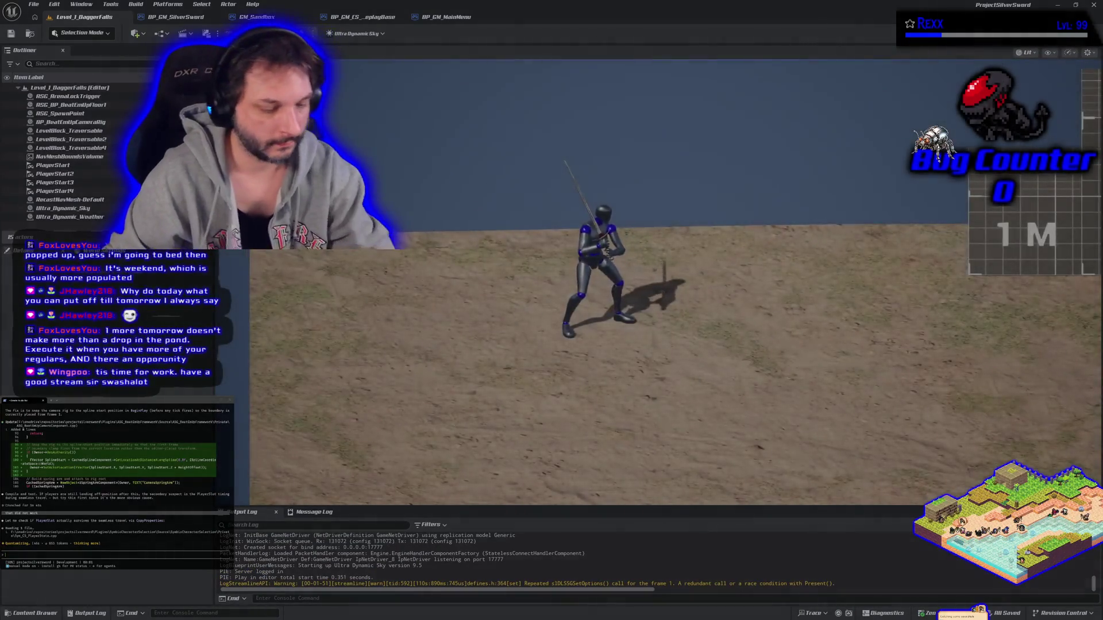
Step: Stop the play session and recheck the BP_GM_MainMenu defaults before returning to the level
key(Escape)
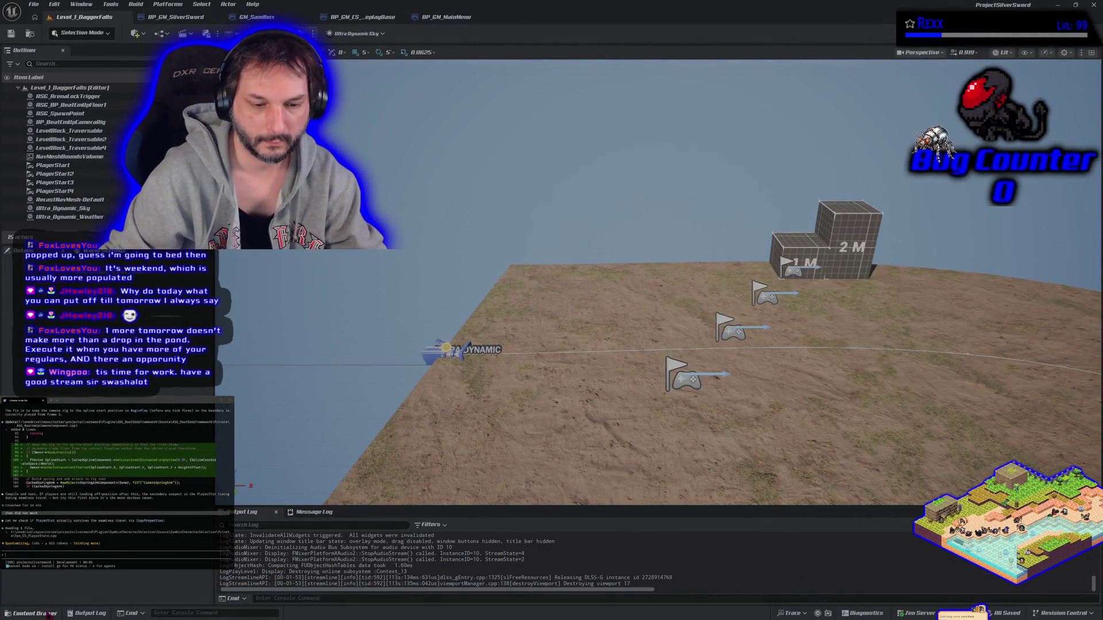
click(446, 16)
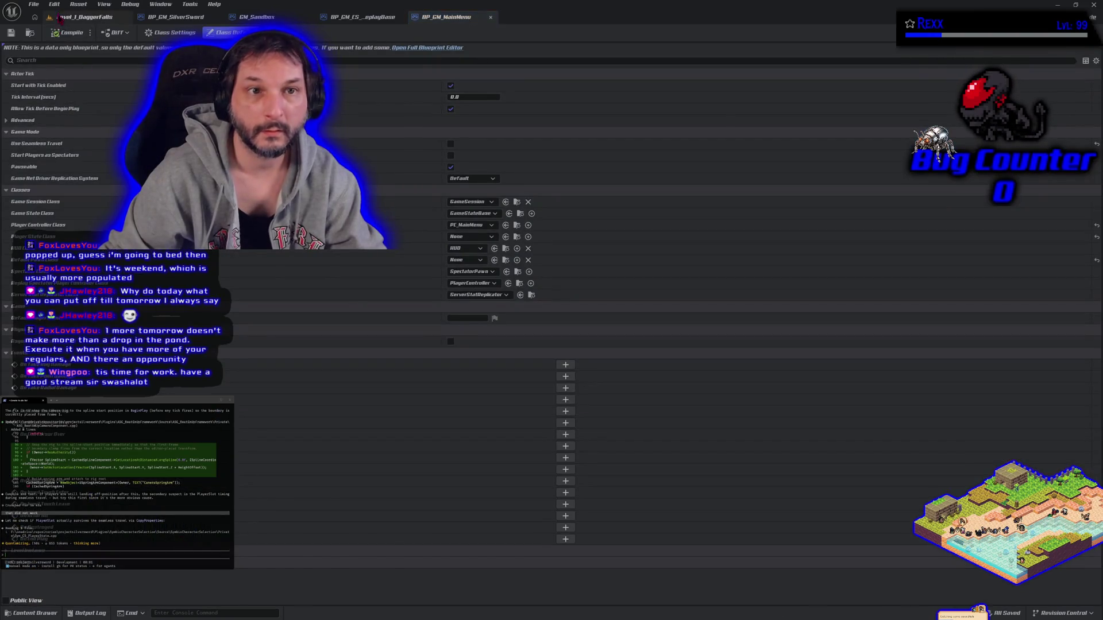
click(85, 16)
Step: Open the L_MainMenu level from the Content Drawer's Levels folder
click(31, 613)
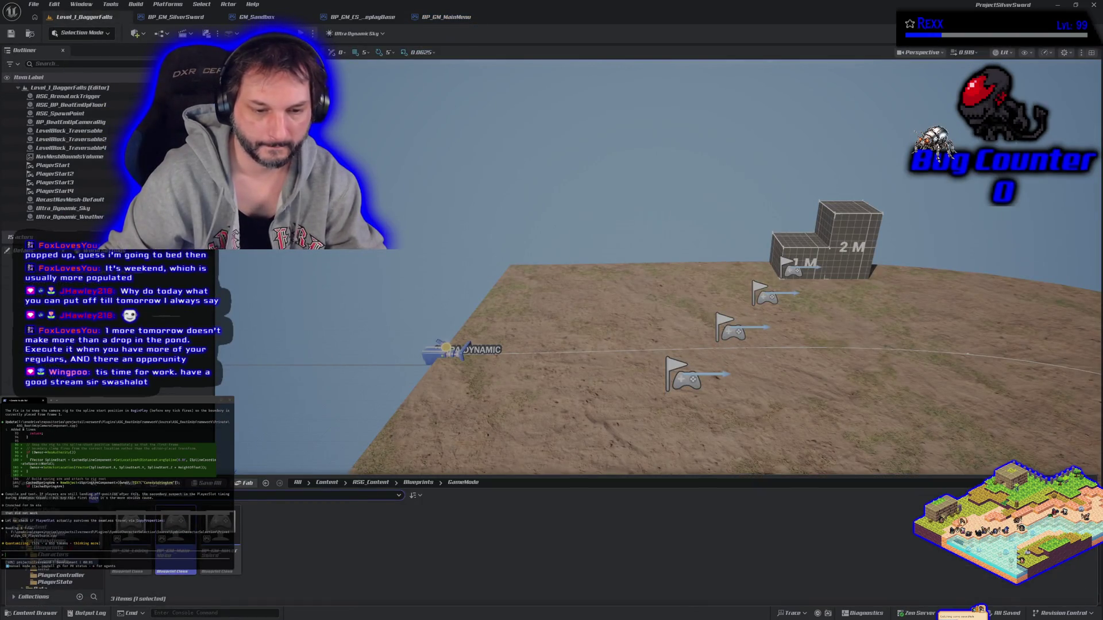
click(43, 555)
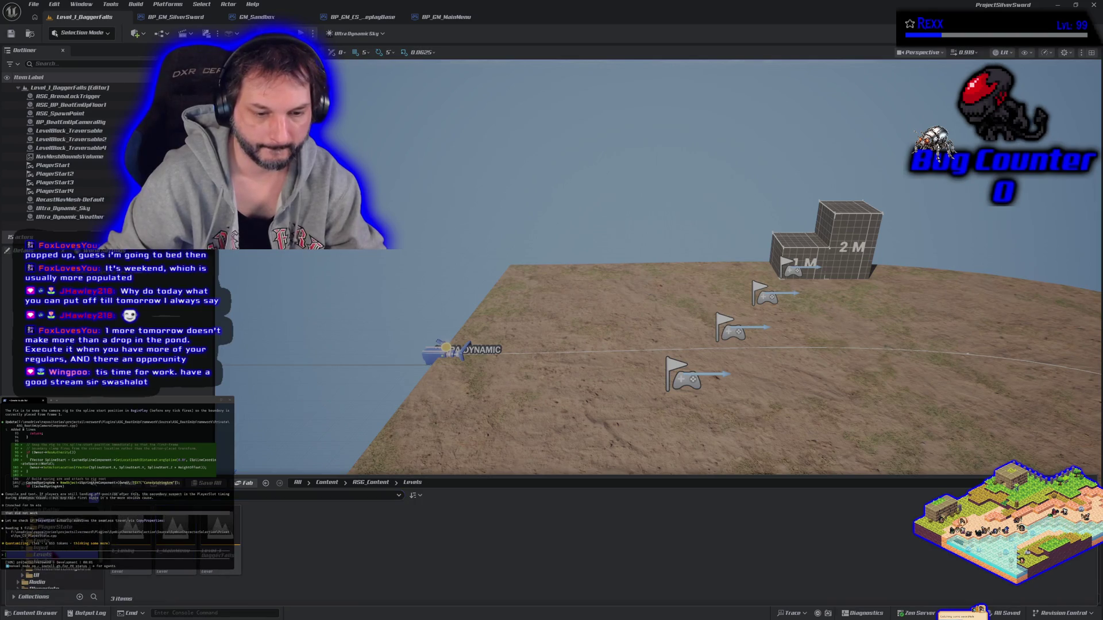
double_click(175, 543)
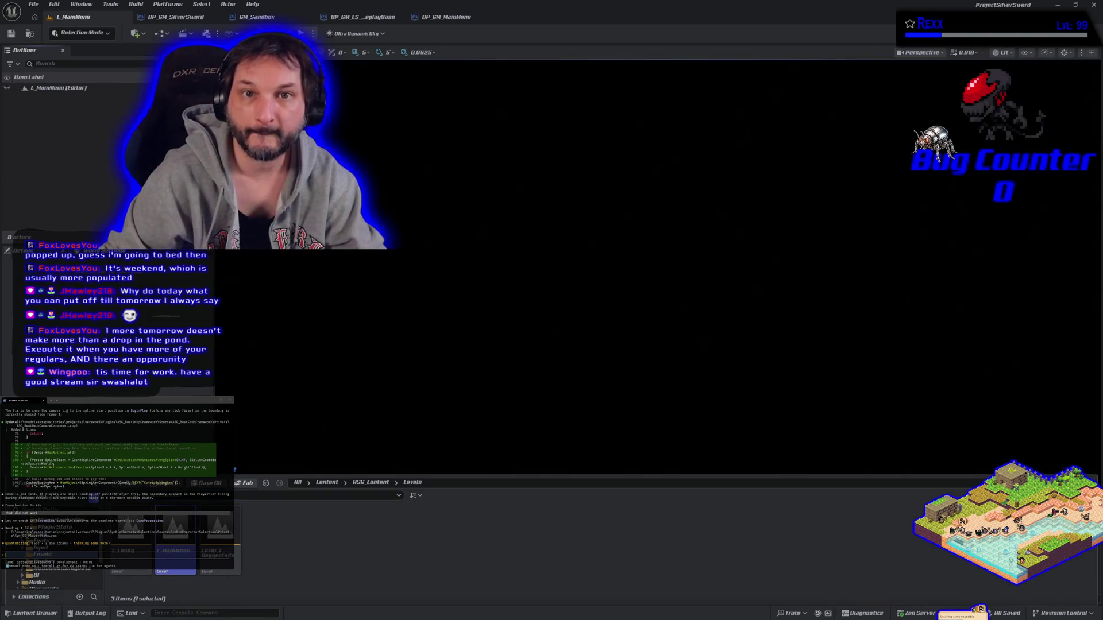
Step: Start a play session from the main menu, confirm a character, then cancel the selection
key(alt+p)
key(Return)
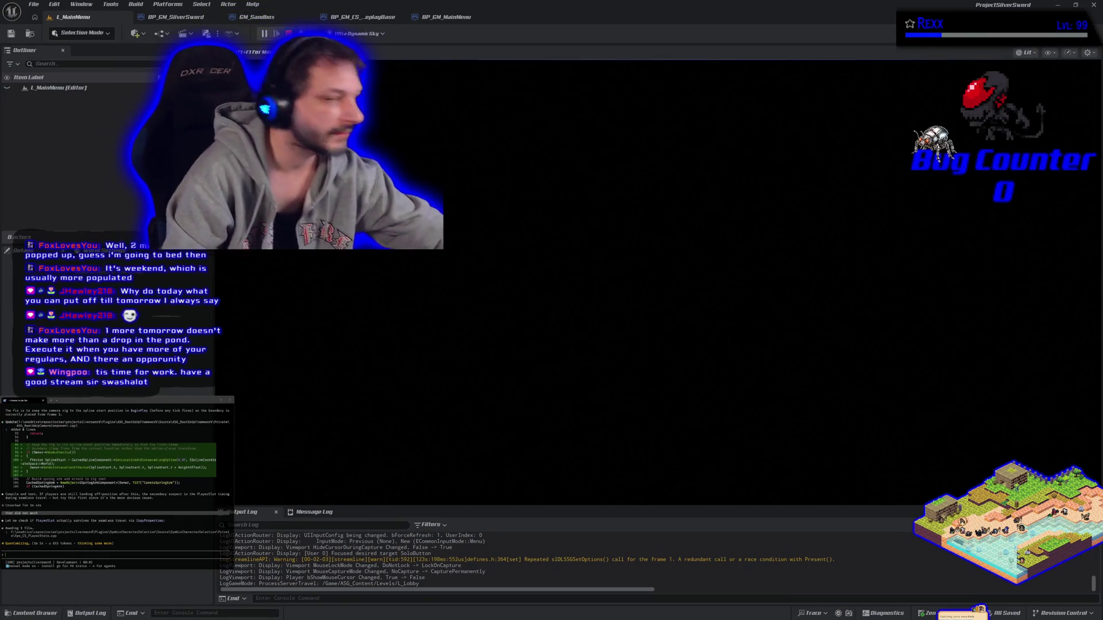
key(Return)
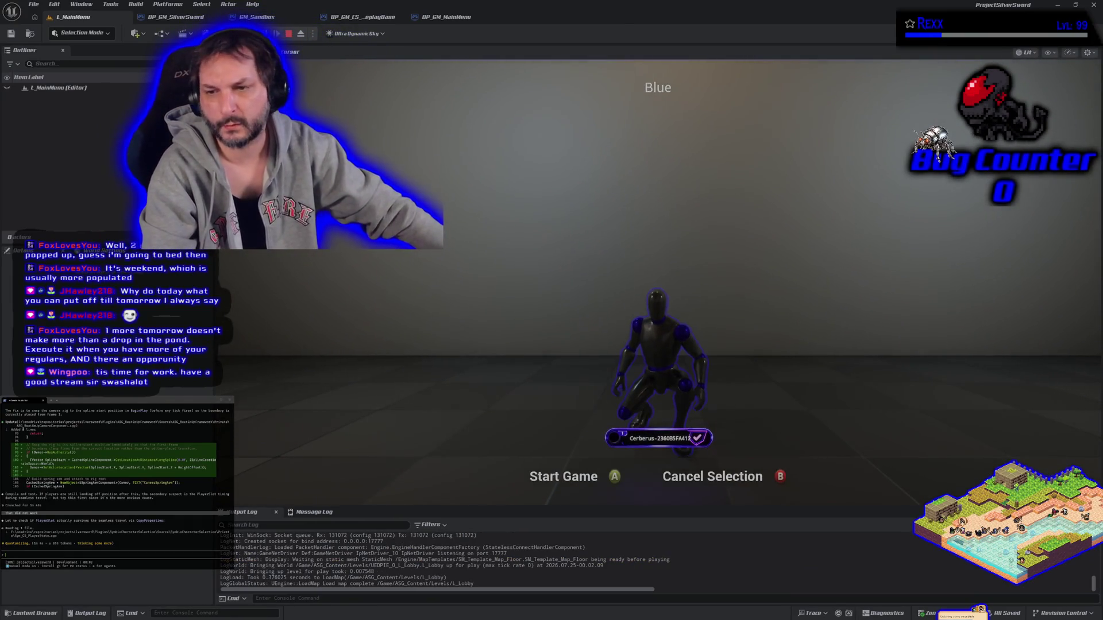
key(Escape)
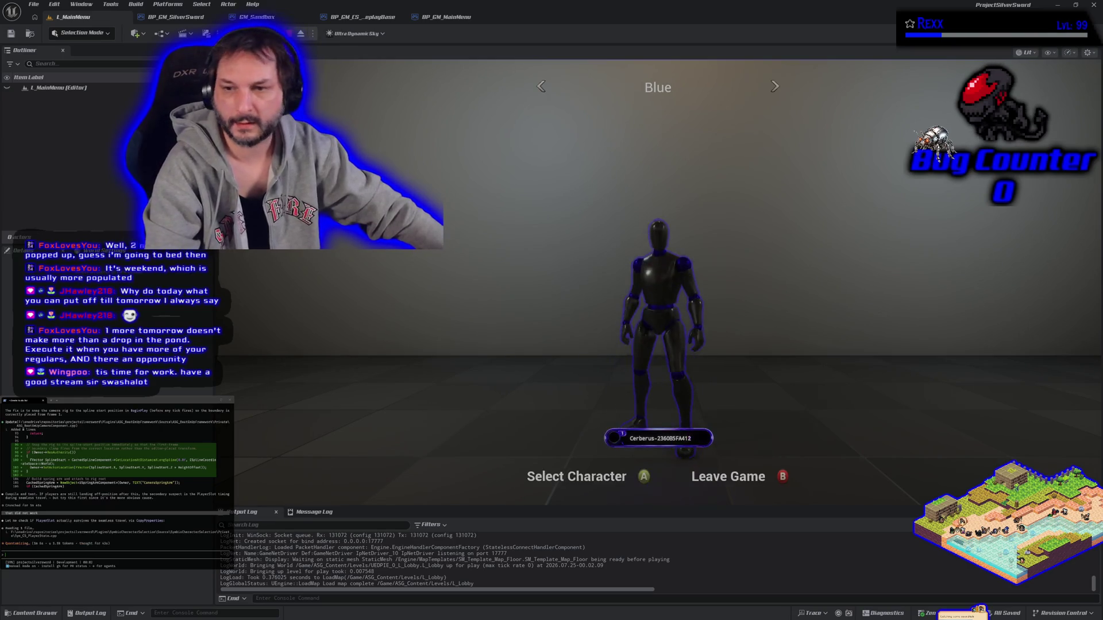
Step: Cycle the lobby character colour through Red to Green, confirm it, and stop playing
key(Right)
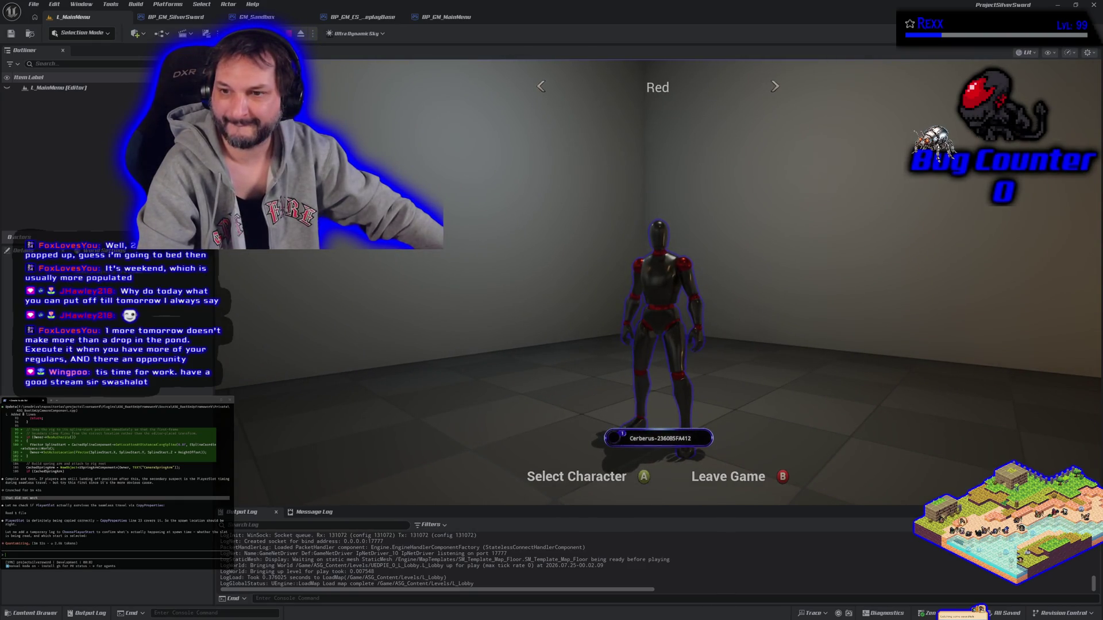
key(Right)
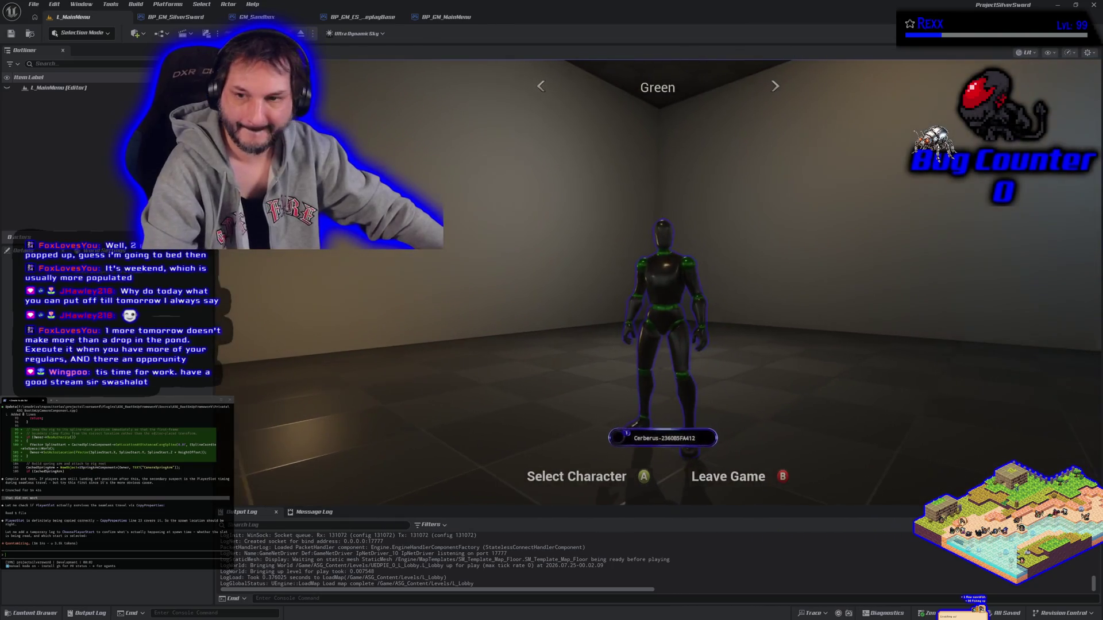
key(Return)
key(Return)
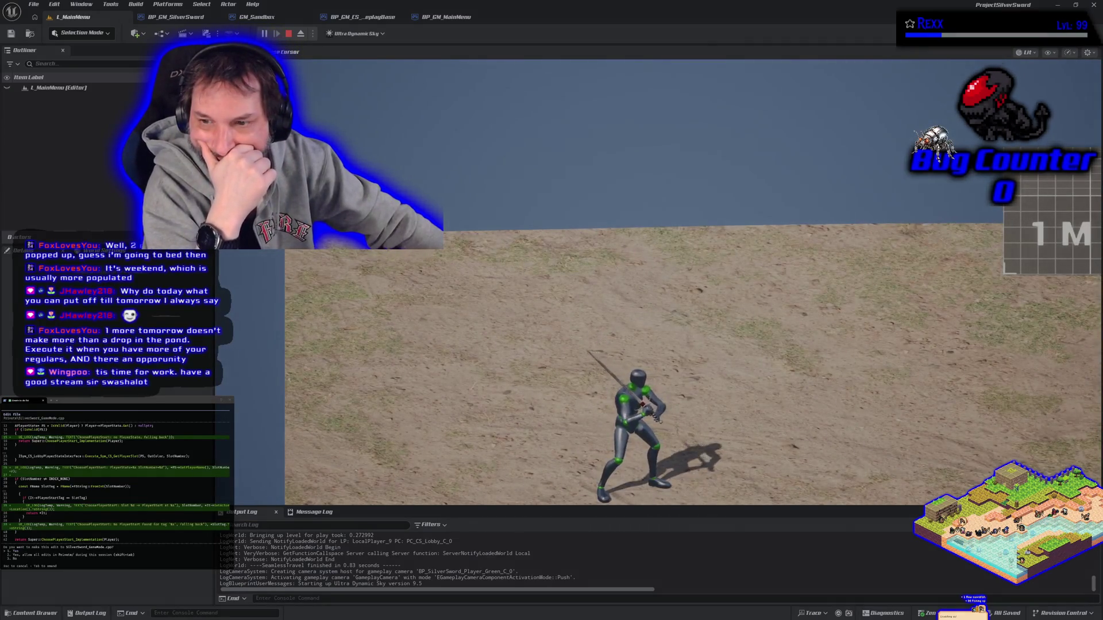
key(Escape)
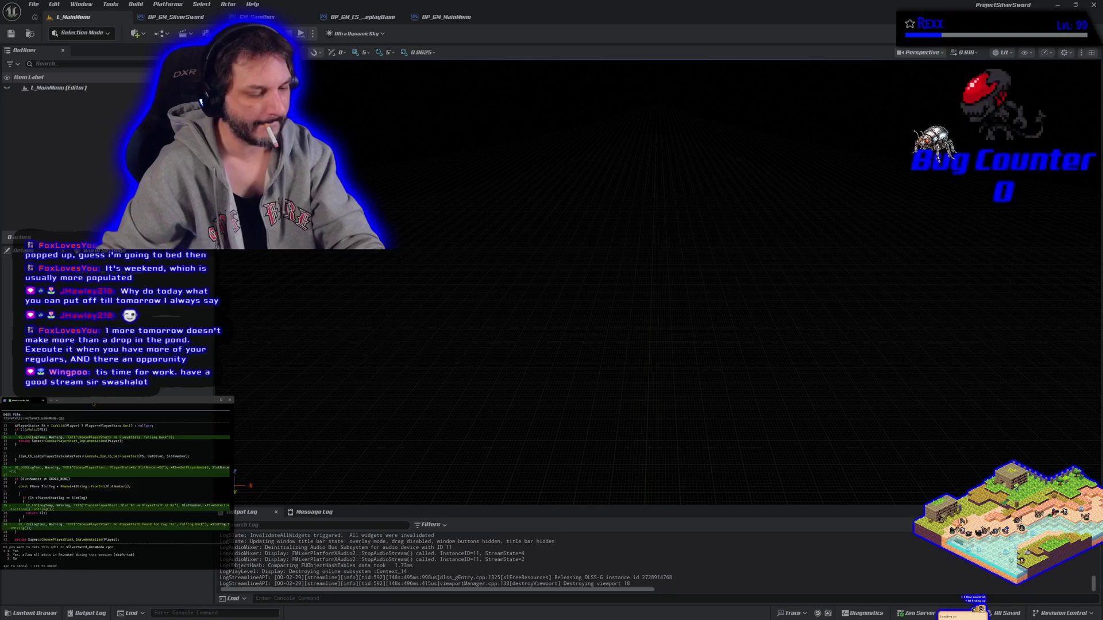
Step: Approve the GameMode.cpp edit, reply that player spawn location is the real issue, then open Levels
key(Return)
text(no they spawn in, the issue is the)
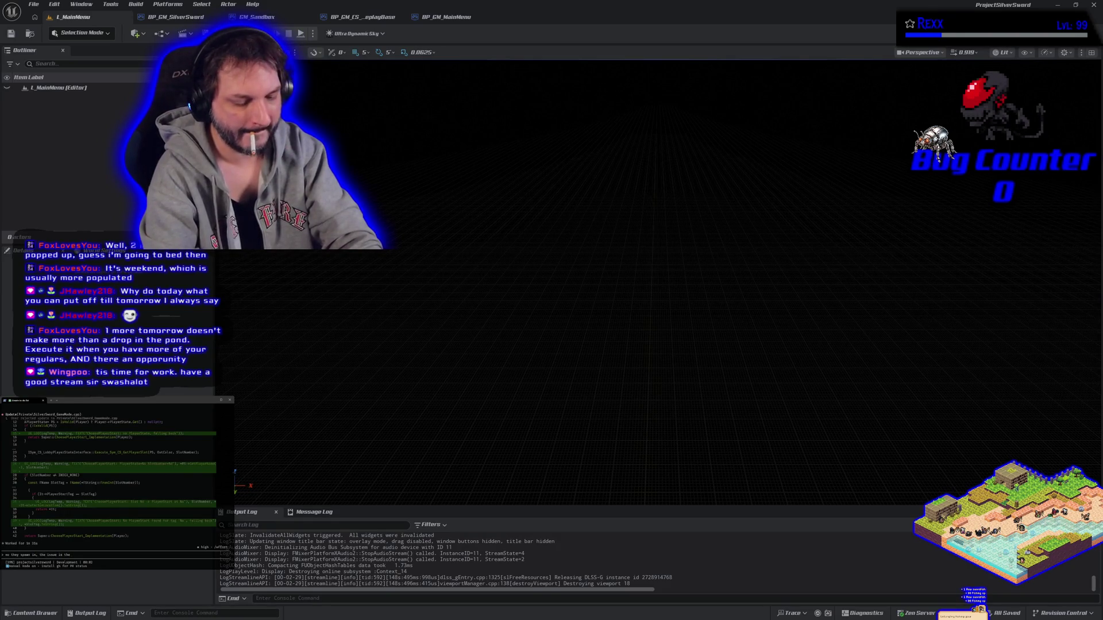
text(. i think)
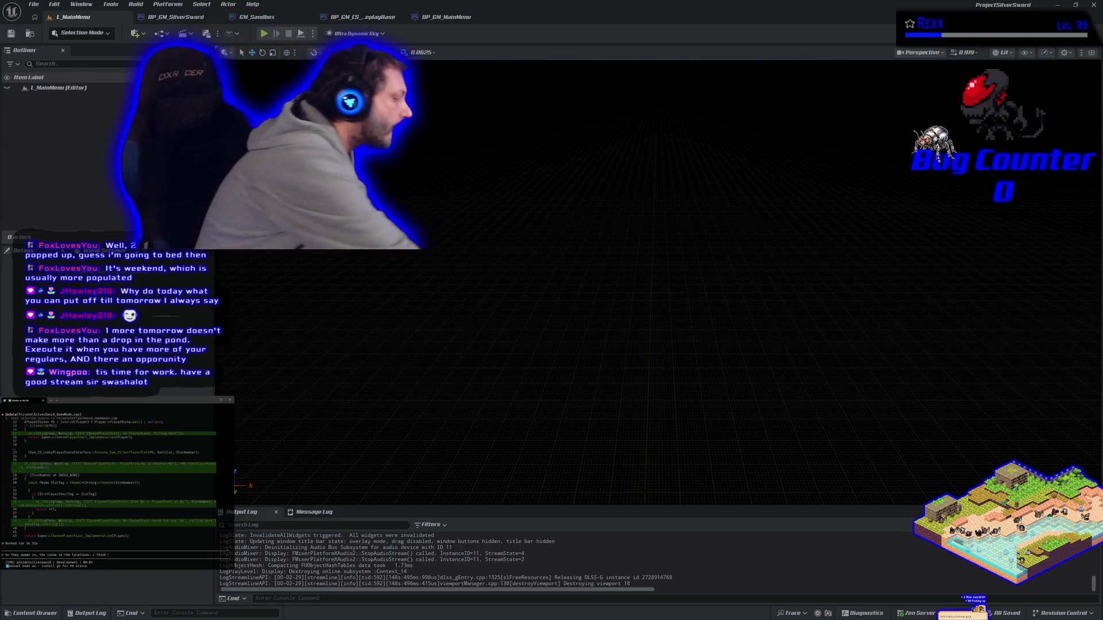
text(we)
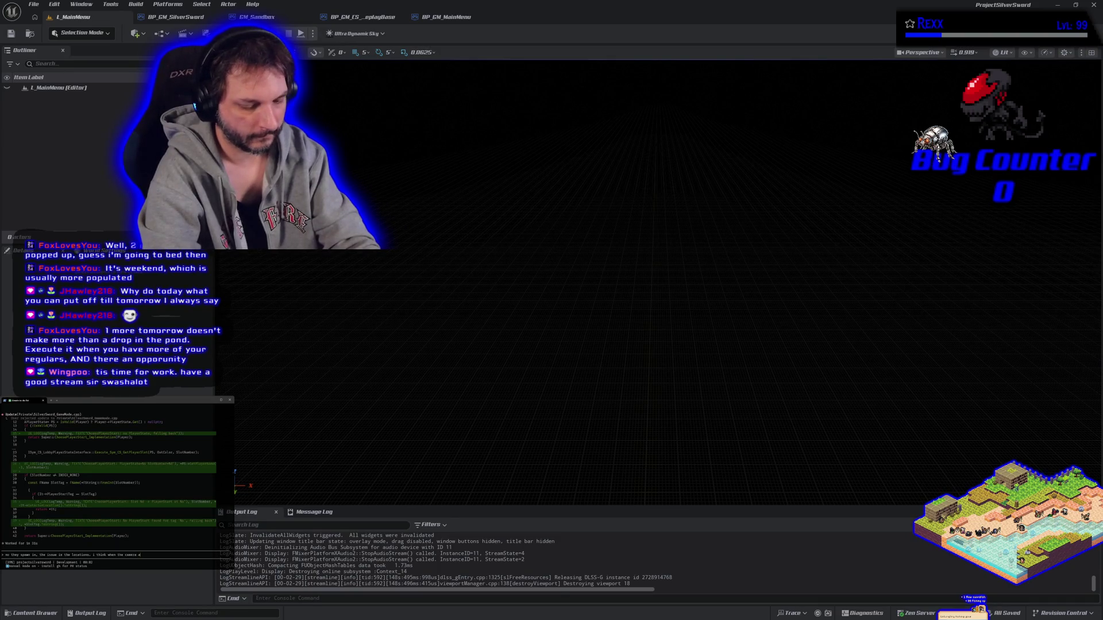
text(usts)
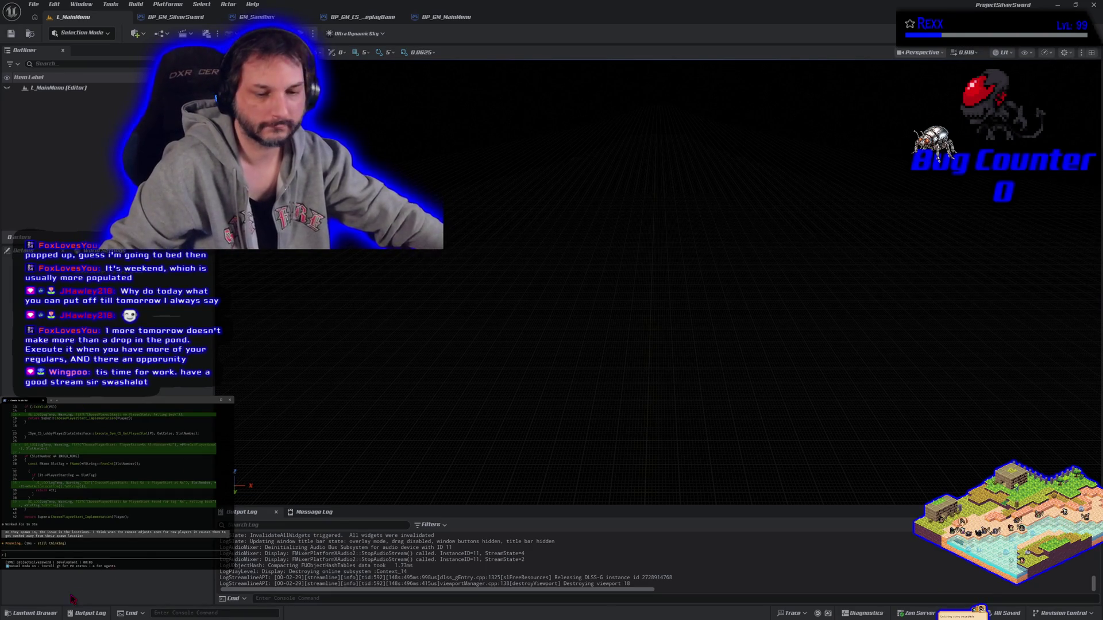
click(35, 613)
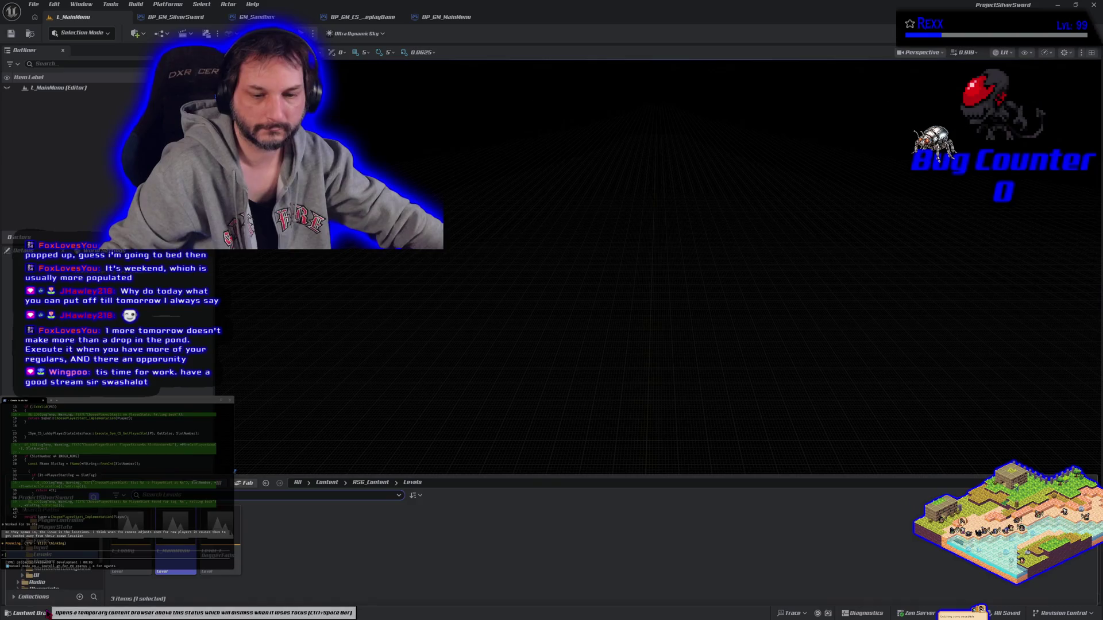
Step: Open Level_1_DaggerFalls, play-test it briefly, stop, and close the Unreal Editor
double_click(218, 556)
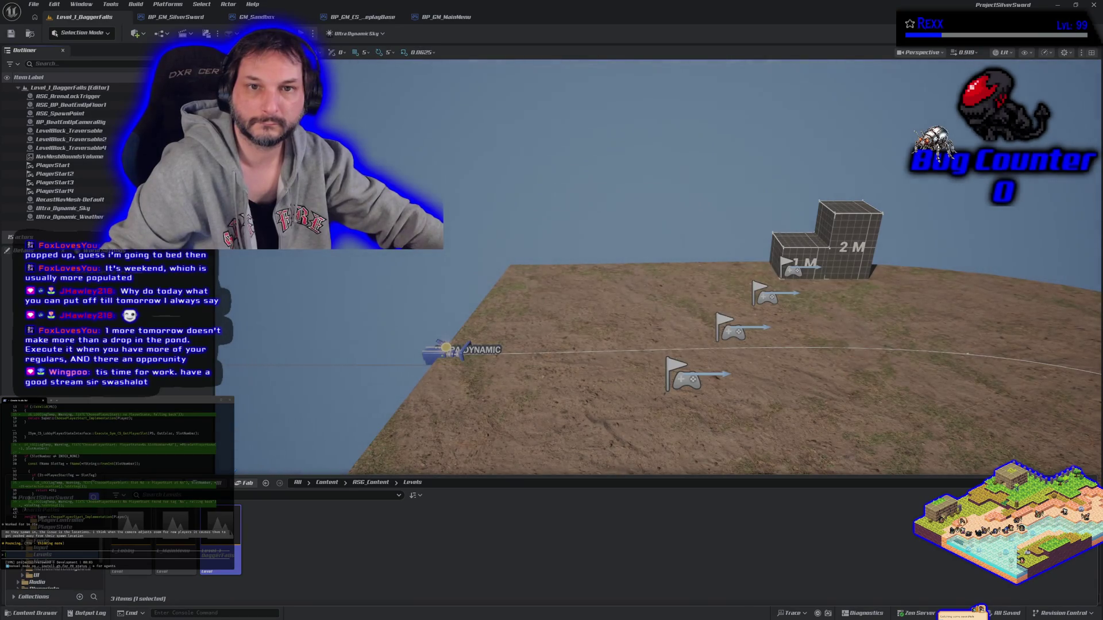
key(alt+p)
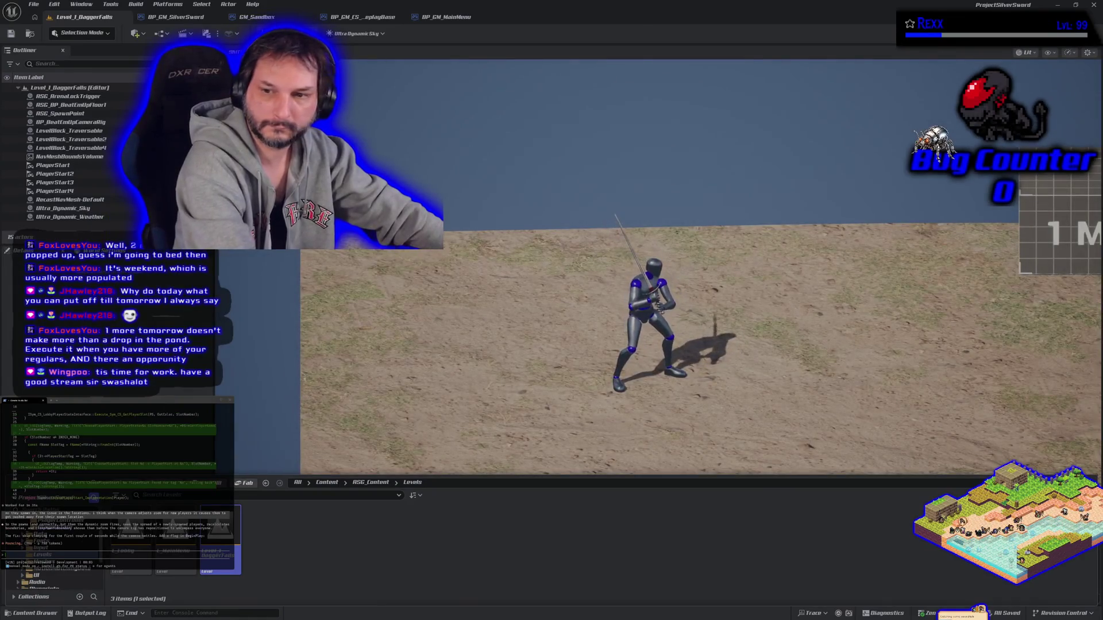
key(Escape)
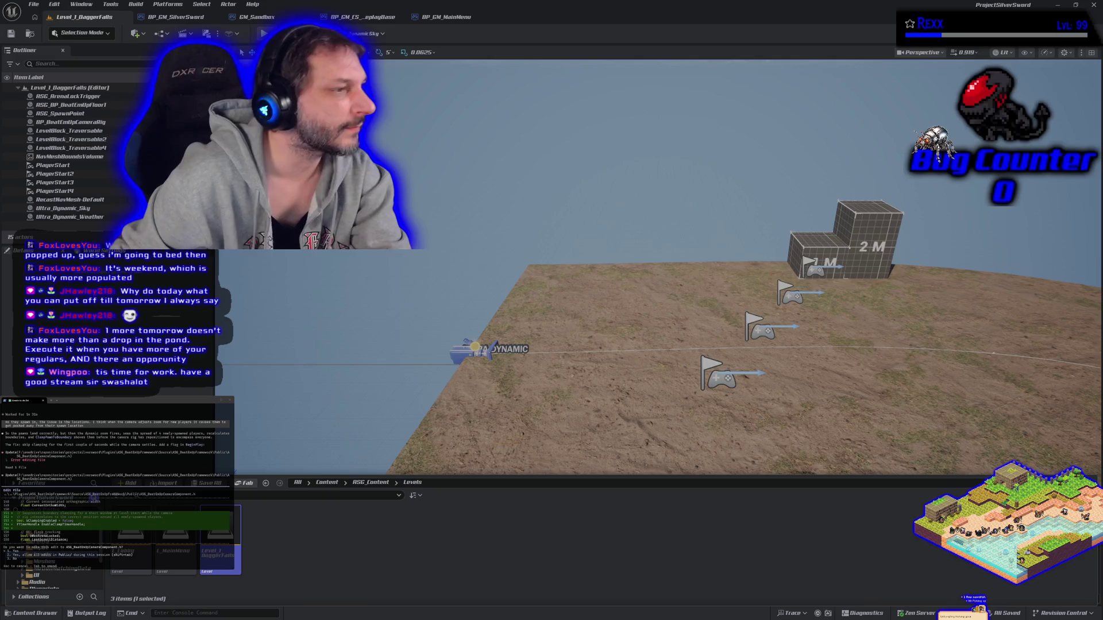
click(1093, 5)
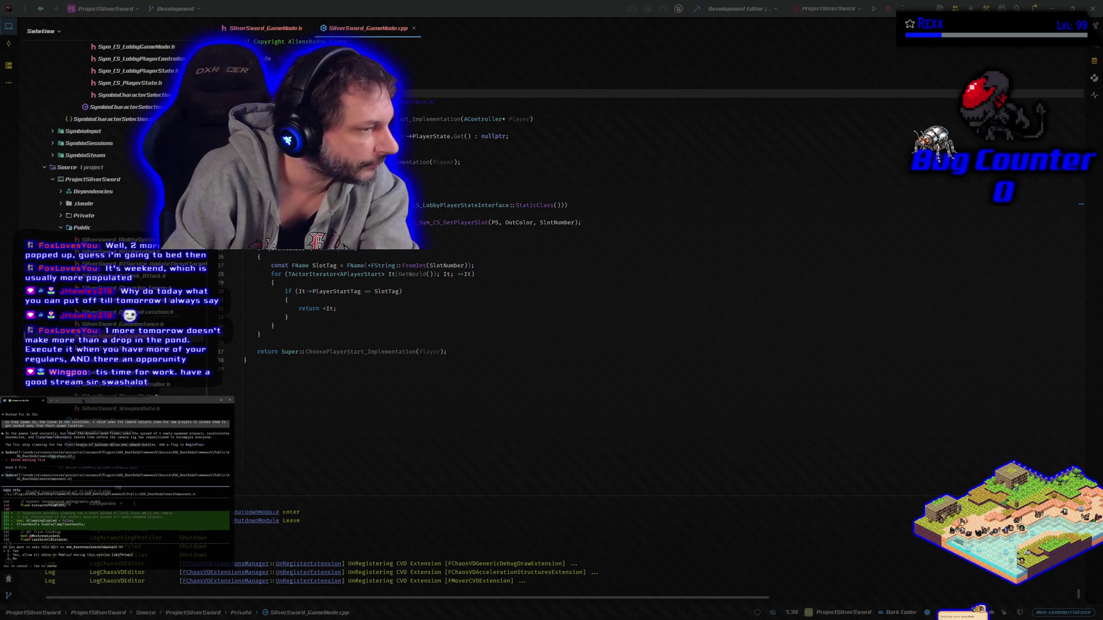
Step: Approve all four of the agent's proposed GameMode edits, then build the game project
key(Return)
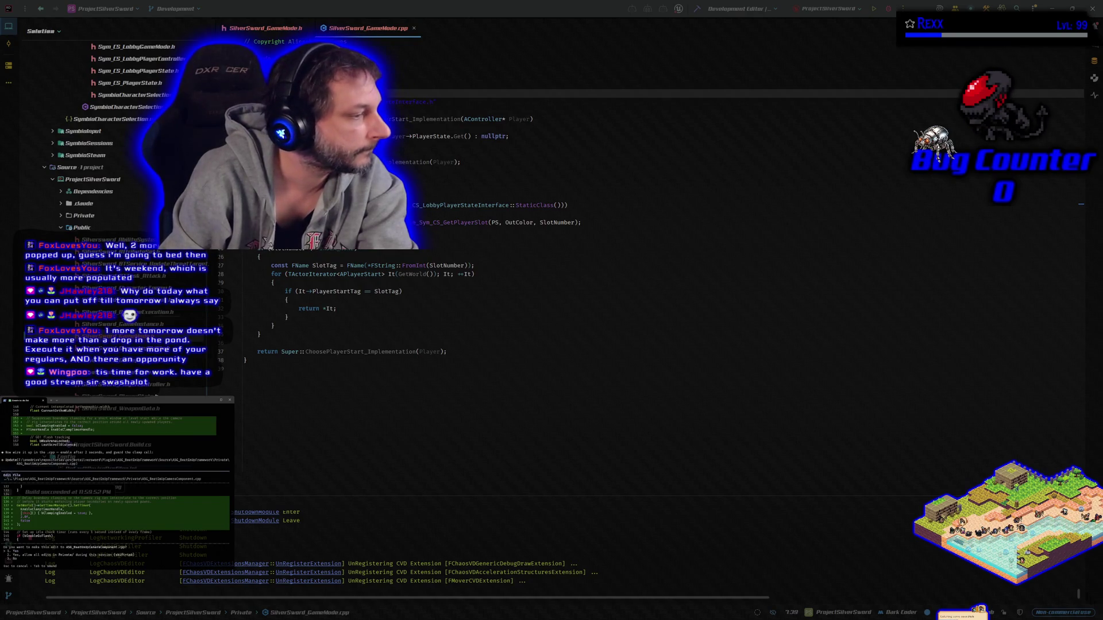
key(Return)
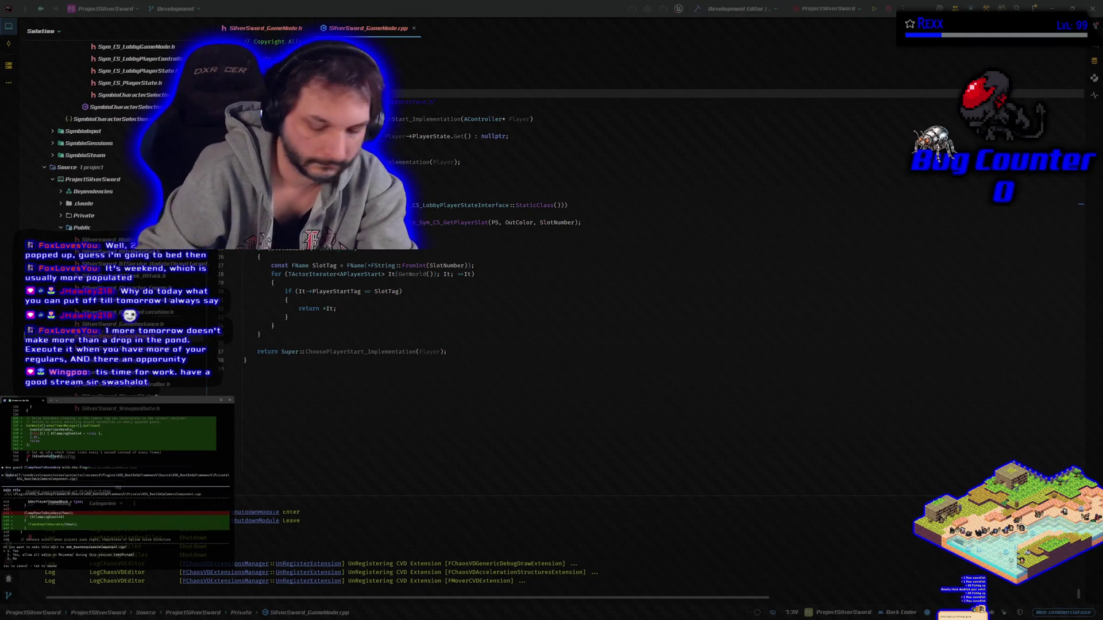
key(Return)
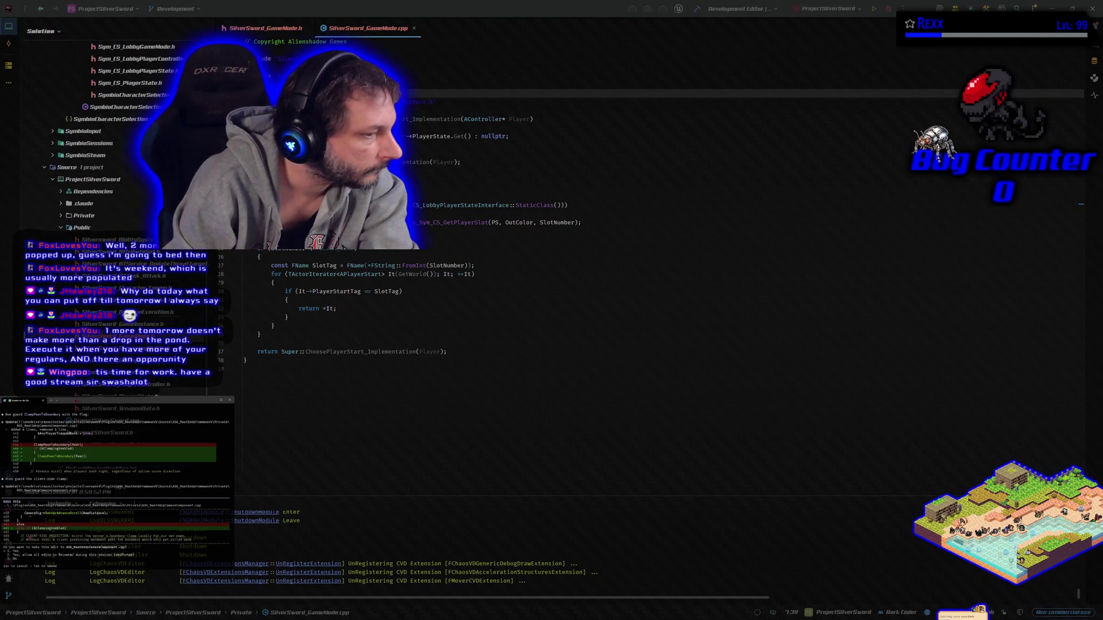
key(Return)
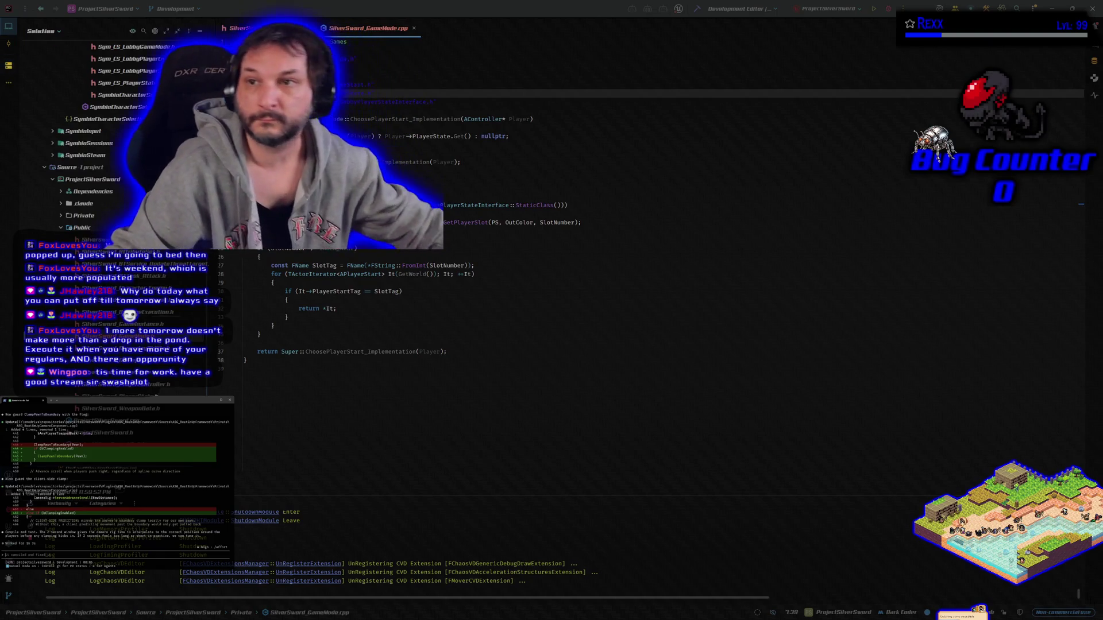
click(697, 9)
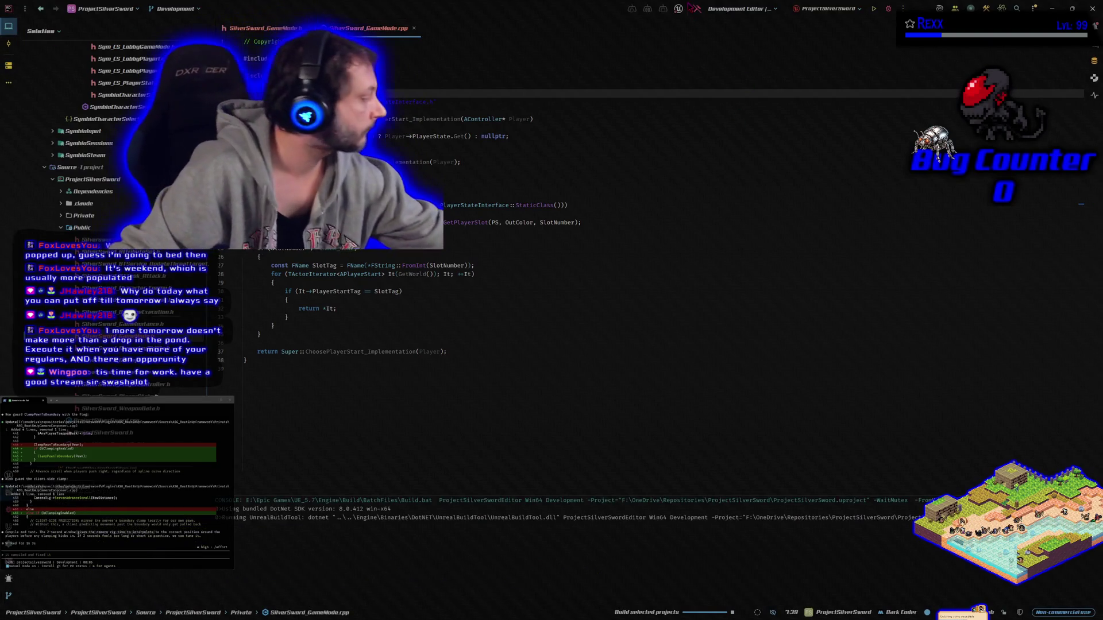